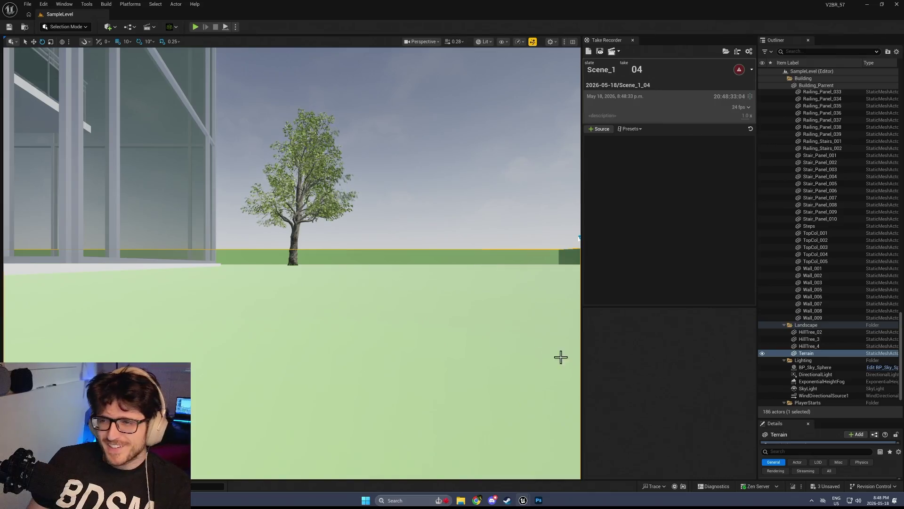
# Open WBP_ActorSettingsMenu from the V2BR/UI folder and maximize its editor window
pyautogui.hotkey('ctrl', 'space')
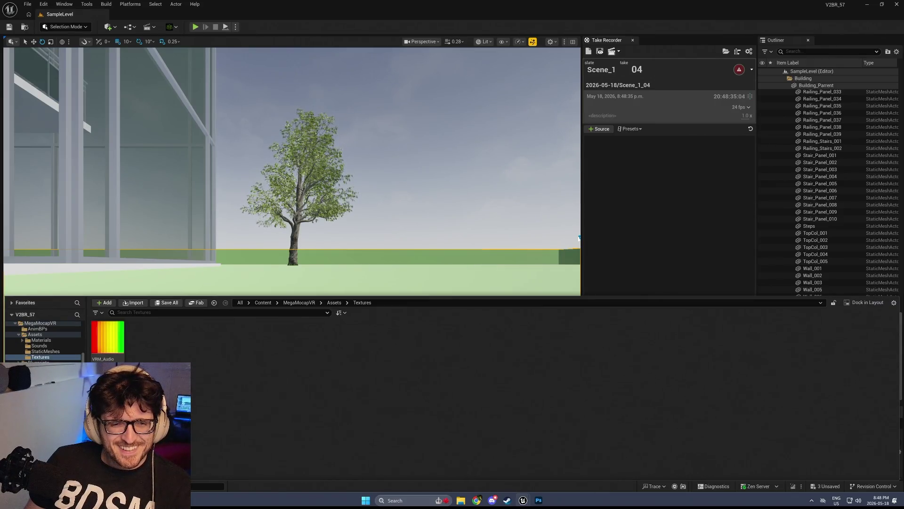
pyautogui.click(214, 303)
pyautogui.click(212, 349)
pyautogui.doubleClick(212, 348)
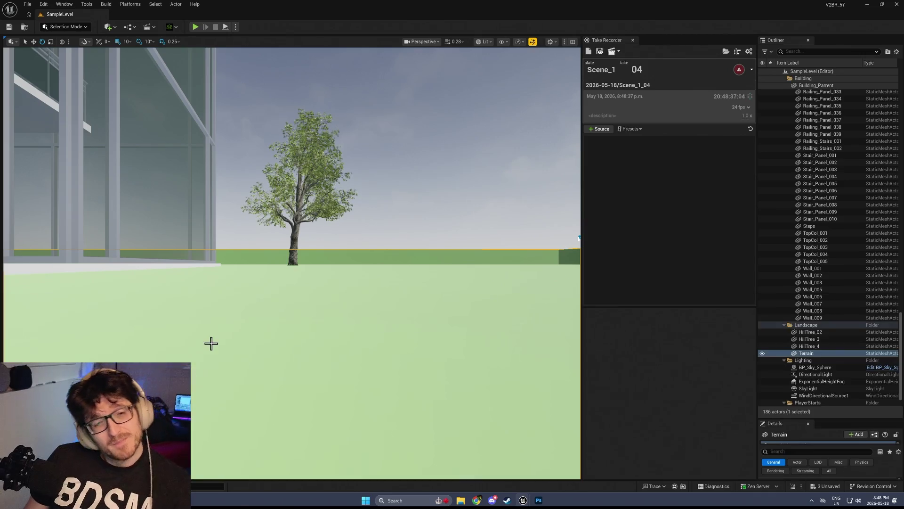
pyautogui.moveTo(396, 319)
pyautogui.mouseDown()
pyautogui.moveTo(361, 21)
pyautogui.moveTo(397, 44)
pyautogui.moveTo(403, 123)
pyautogui.moveTo(331, 10)
pyautogui.mouseUp()
pyautogui.scroll(9, 217, 87)
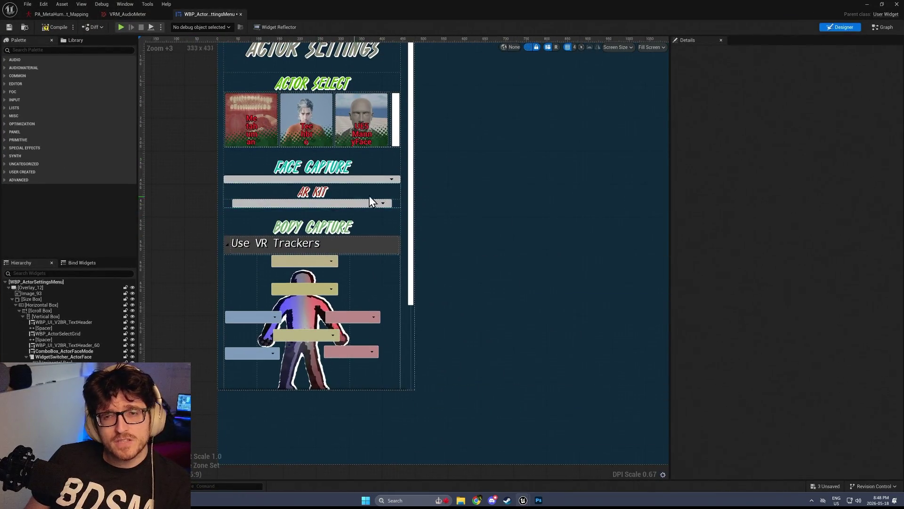
# Zoom the designer into the Audio Driven section and select the DBMeter progress bar under Device
pyautogui.click(883, 27)
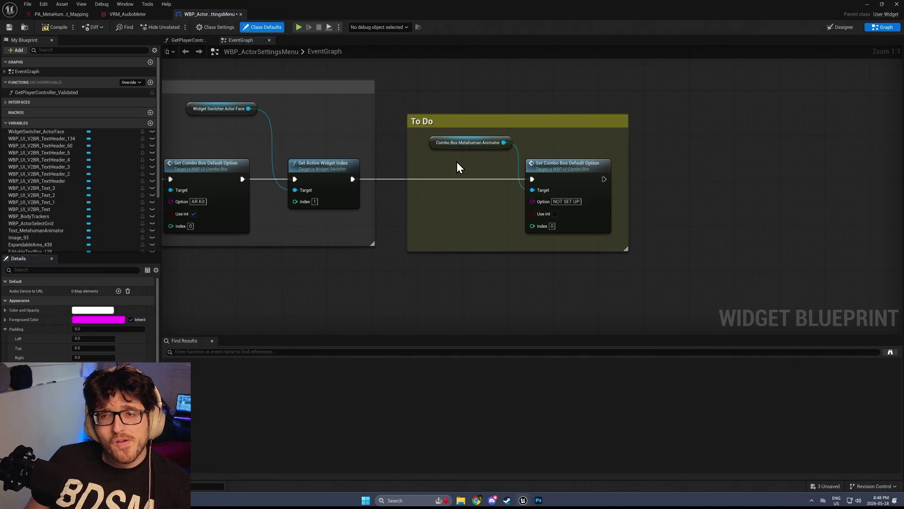
pyautogui.click(844, 30)
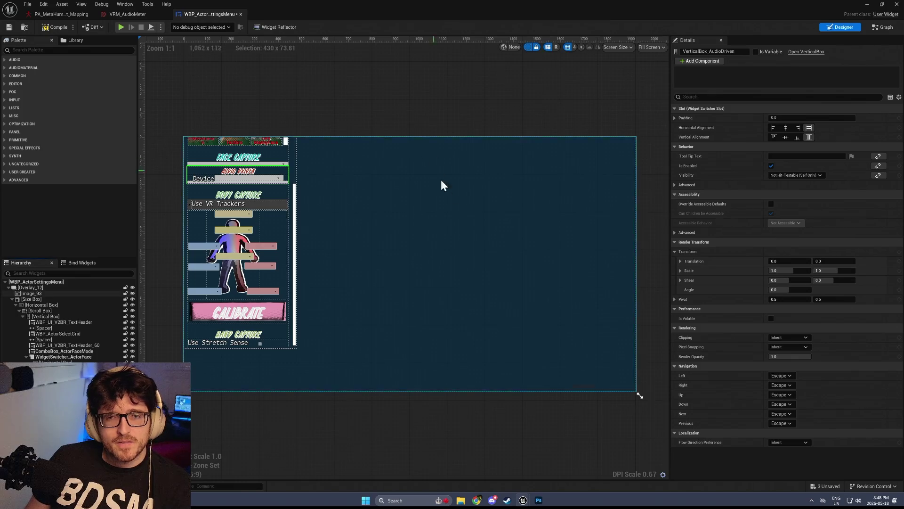
pyautogui.scroll(5, 298, 295)
pyautogui.scroll(3, 355, 282)
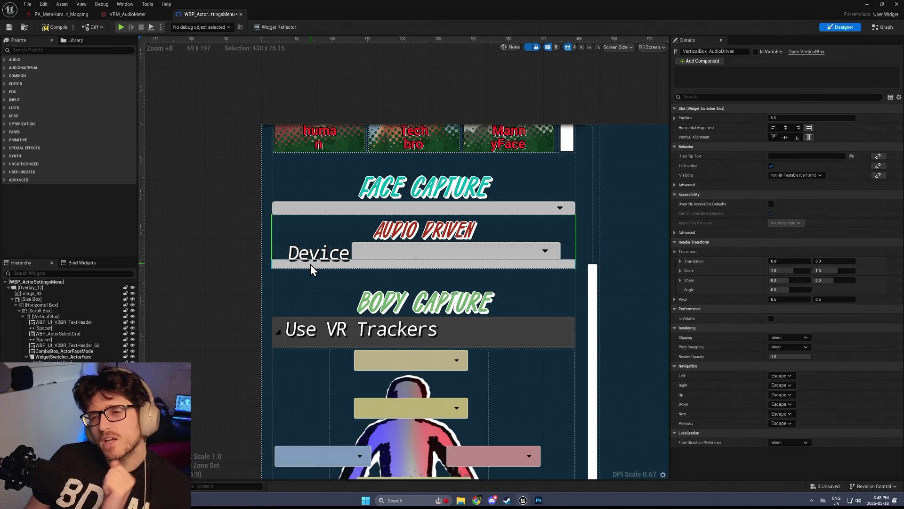
pyautogui.click(310, 264)
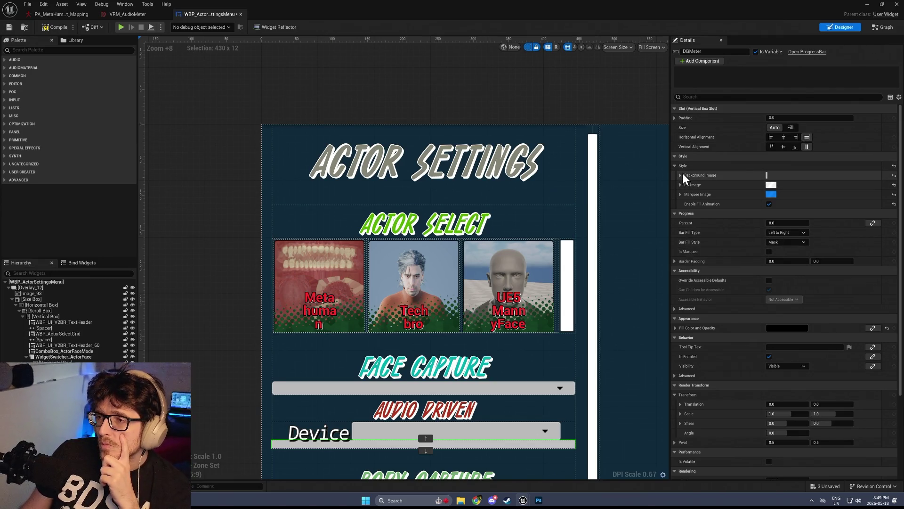
# Set VRM_AudioMeter as the DBMeter's Style background image and compile the widget
pyautogui.click(681, 175)
pyautogui.click(804, 185)
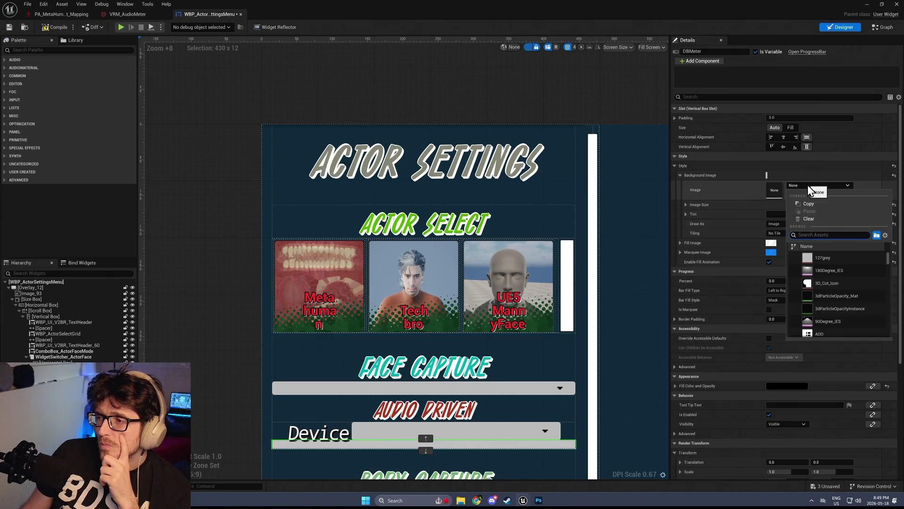
pyautogui.write('vd')
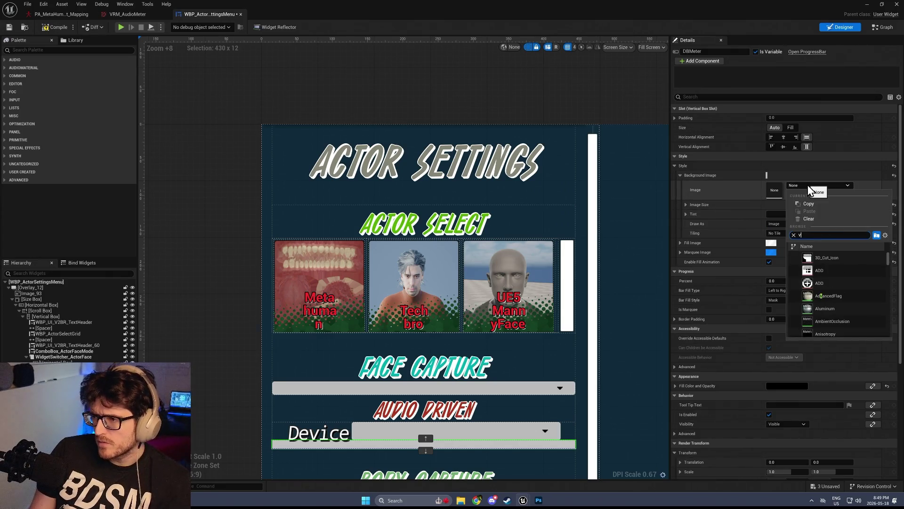
pyautogui.hotkey('alt', 'Tab')
pyautogui.hotkey('alt', 'Tab')
pyautogui.hotkey('alt', 'Tab')
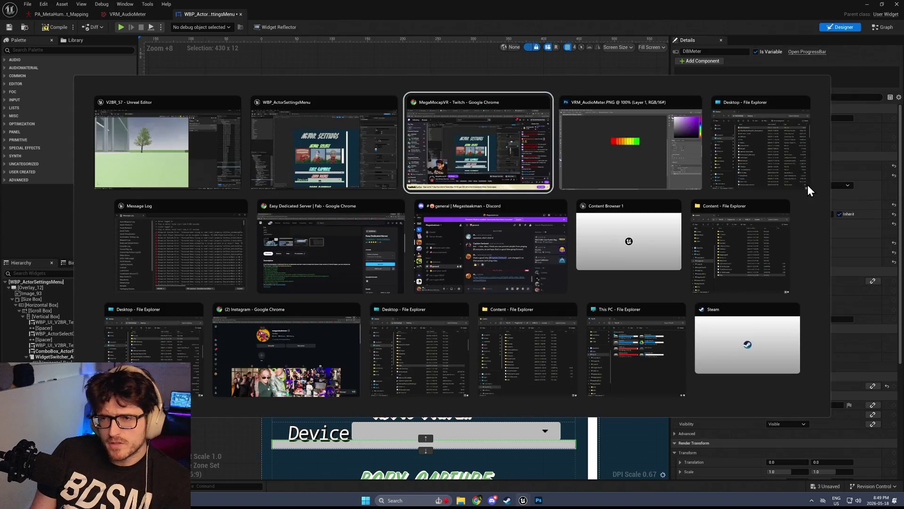
pyautogui.hotkey('alt', 'Tab')
pyautogui.hotkey('alt', 'Tab')
pyautogui.hotkey('alt', 'Tab')
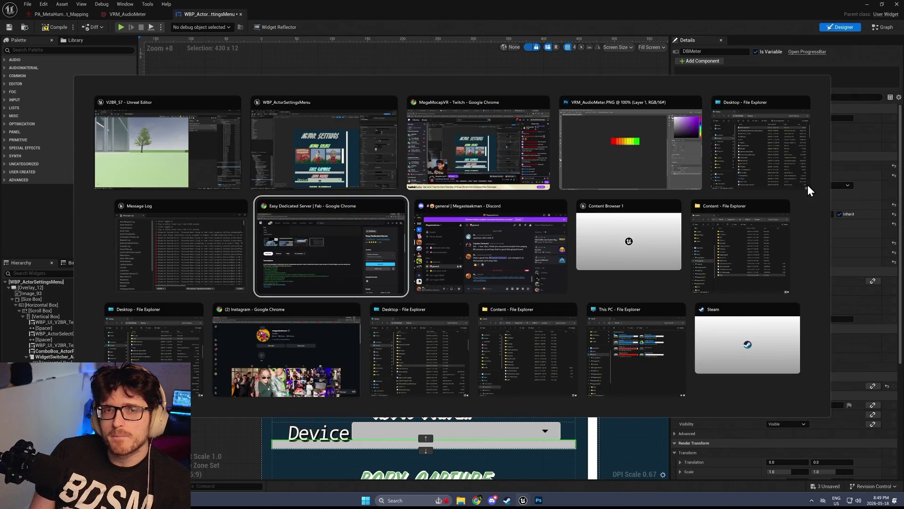
pyautogui.press('Escape')
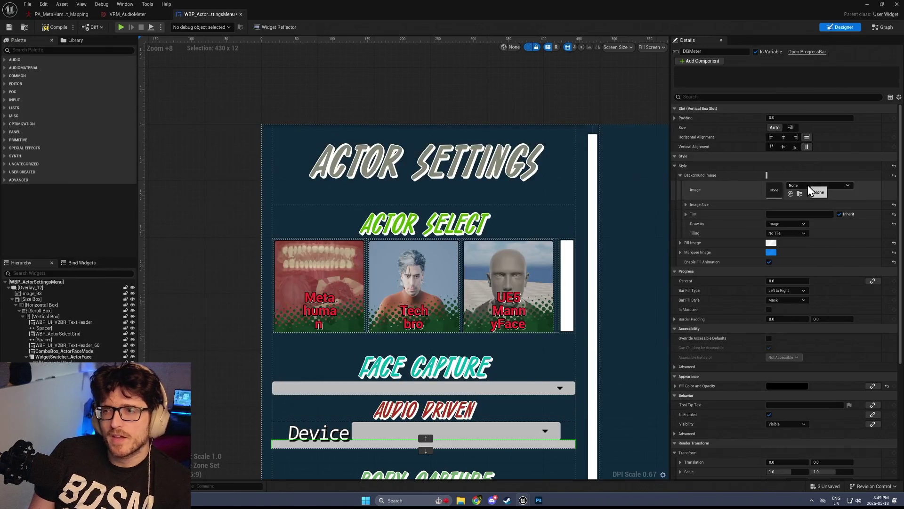
pyautogui.click(809, 186)
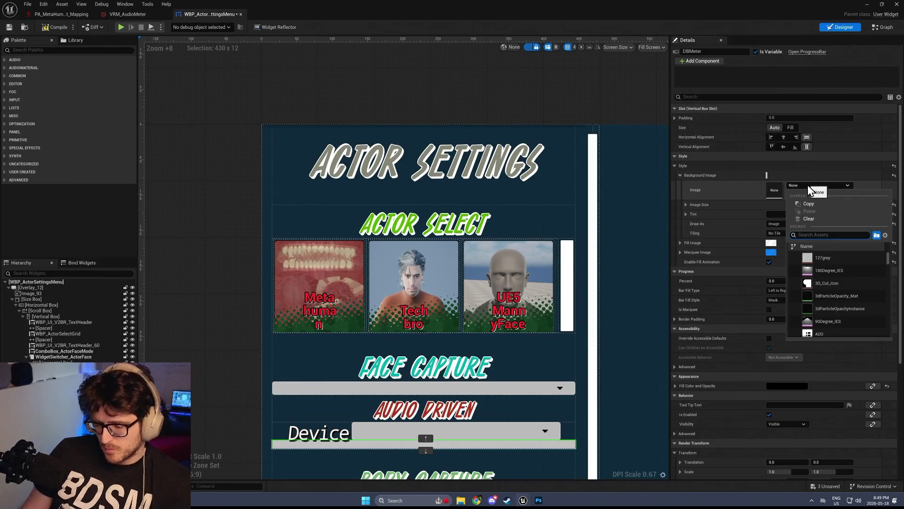
pyautogui.write('vrm')
pyautogui.click(848, 259)
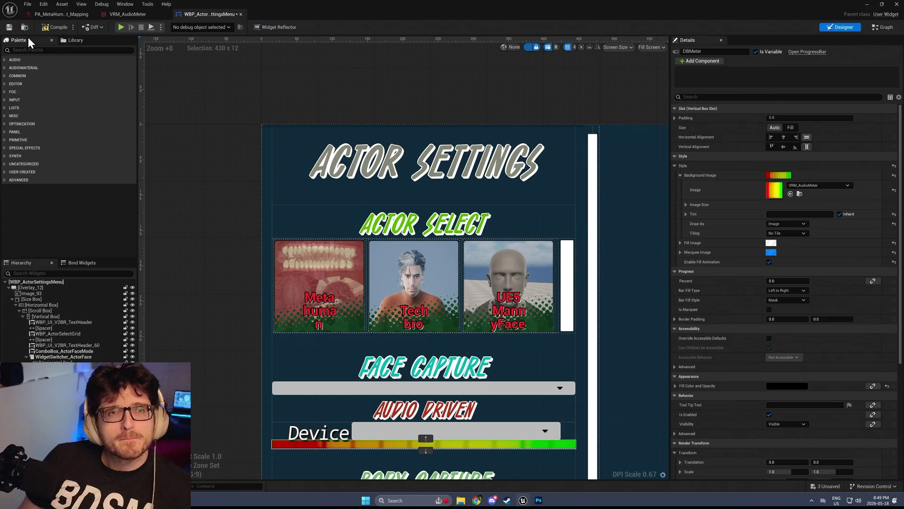
pyautogui.click(53, 28)
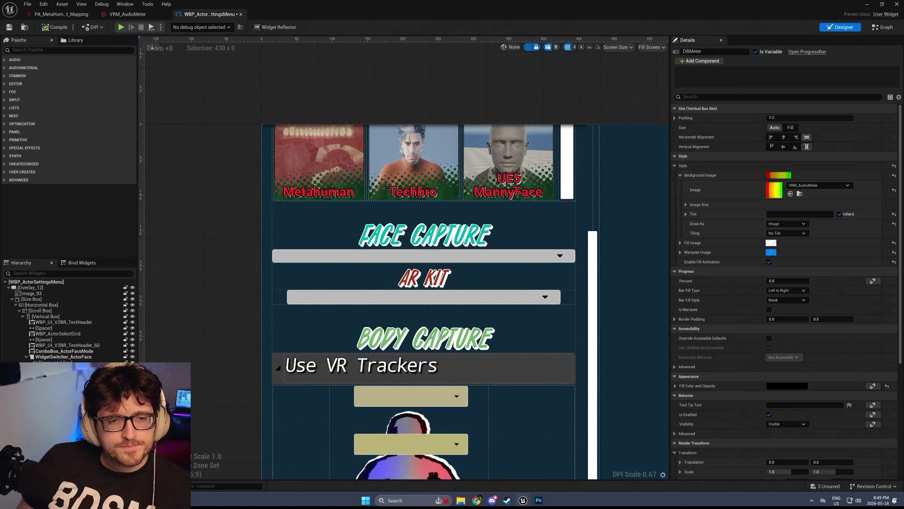
# Change Spacer_10's slot padding from 10 to 4 and compile the widget
pyautogui.click(61, 367)
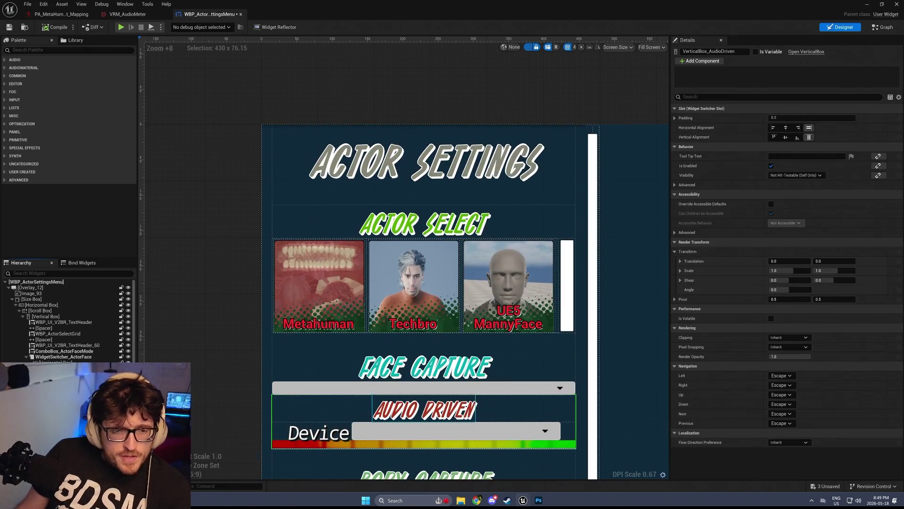
pyautogui.click(424, 452)
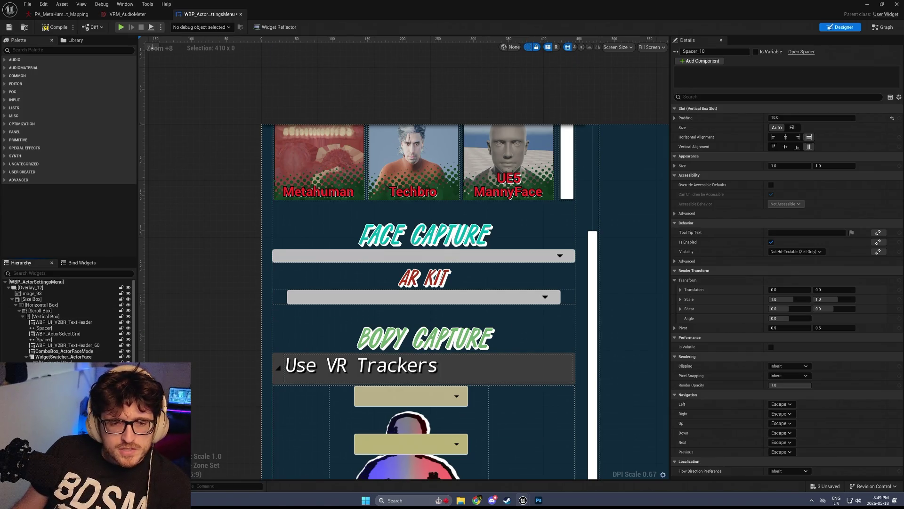
pyautogui.hotkey('ctrl', 'z')
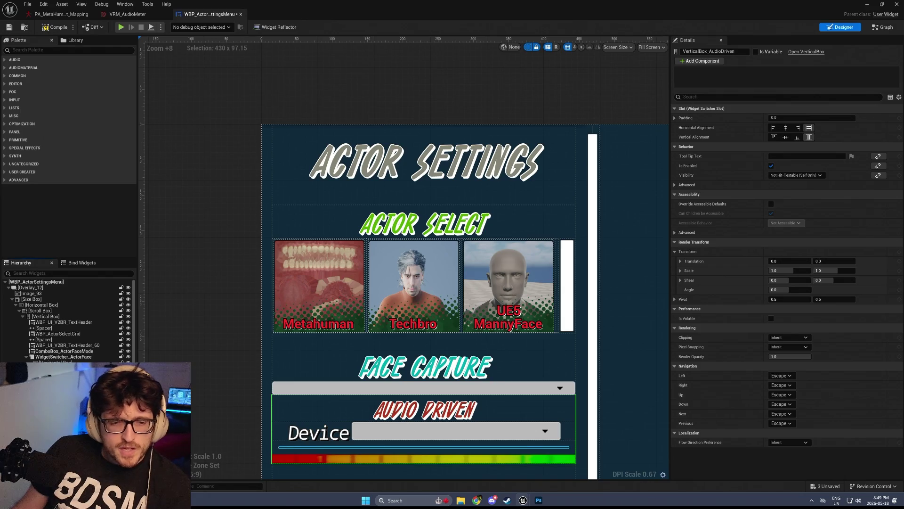
pyautogui.hotkey('ctrl', 'y')
pyautogui.click(795, 118)
pyautogui.write('4')
pyautogui.click(811, 106)
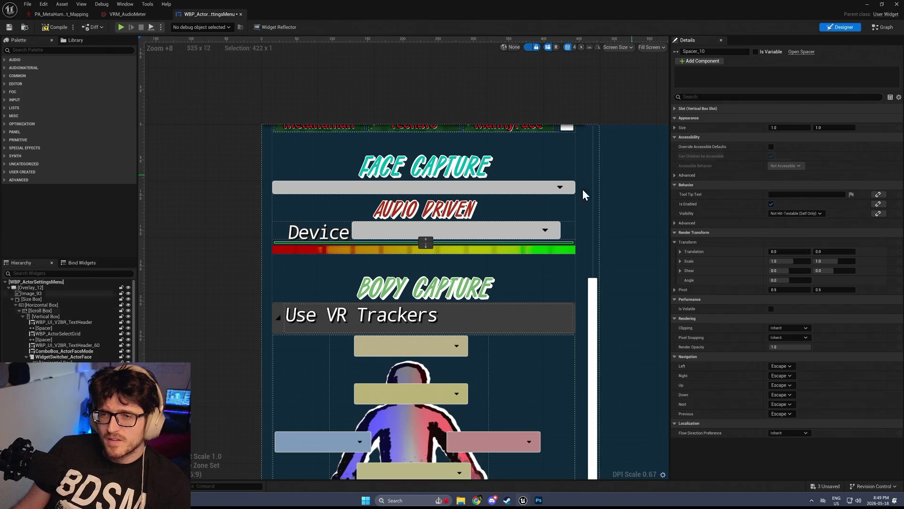
pyautogui.click(55, 27)
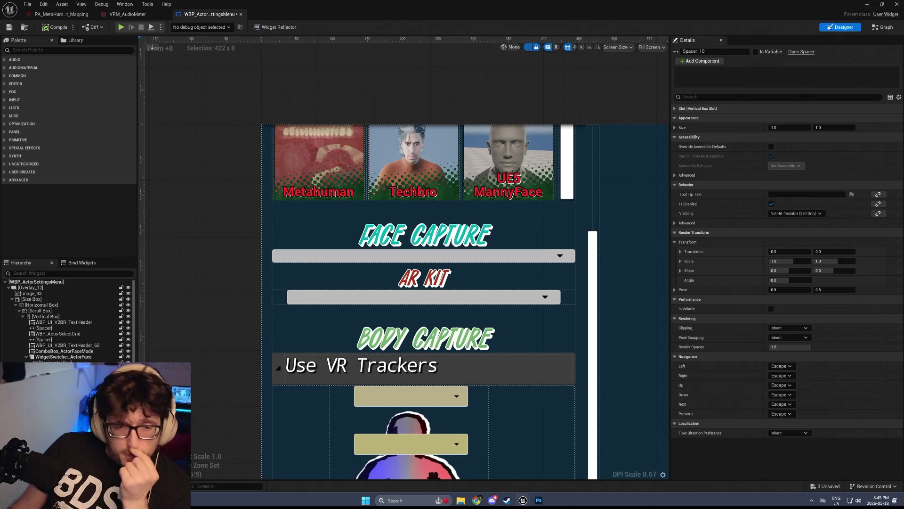
pyautogui.hotkey('ctrl', 'z')
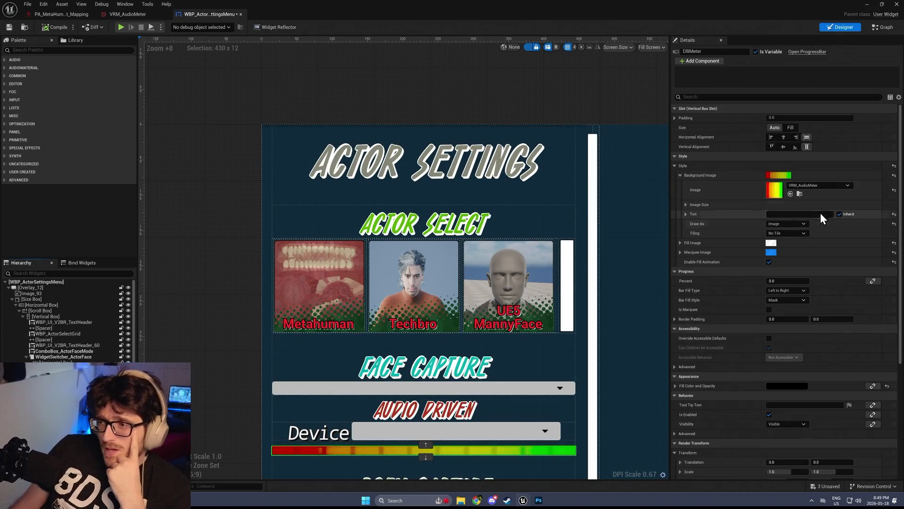
# Set DBMeter's Bar Fill Type to Right to Left and preview Percent at about 0.377
pyautogui.moveTo(785, 281)
pyautogui.mouseDown()
pyautogui.moveTo(819, 281)
pyautogui.moveTo(767, 281)
pyautogui.moveTo(809, 281)
pyautogui.mouseUp()
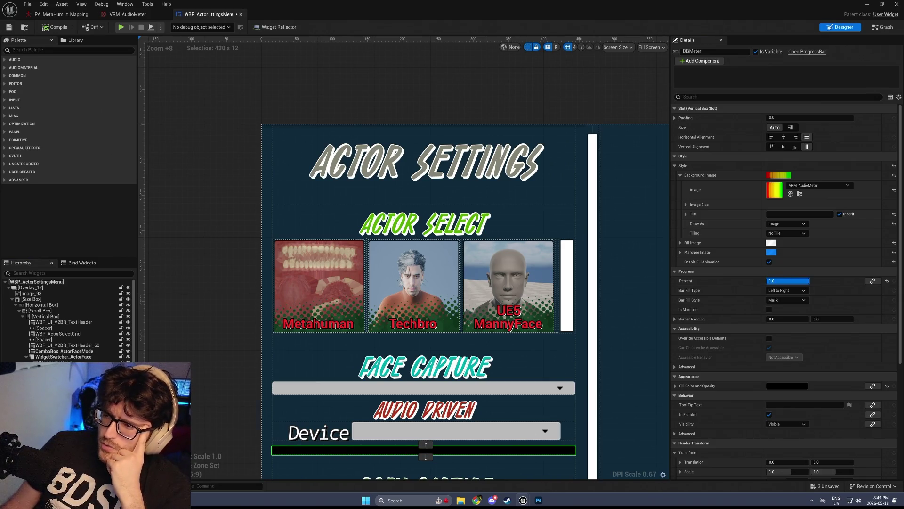
pyautogui.click(793, 290)
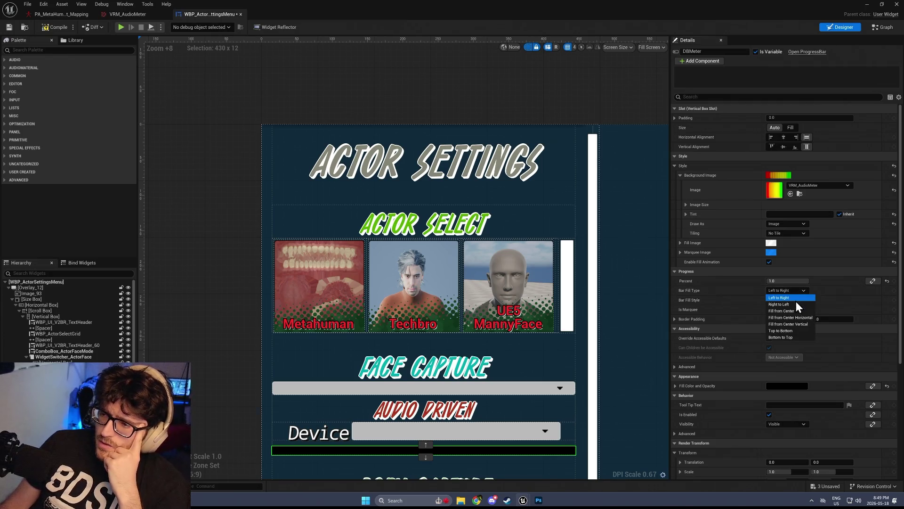
pyautogui.click(794, 306)
pyautogui.moveTo(787, 281)
pyautogui.mouseDown()
pyautogui.moveTo(758, 281)
pyautogui.moveTo(809, 280)
pyautogui.mouseUp()
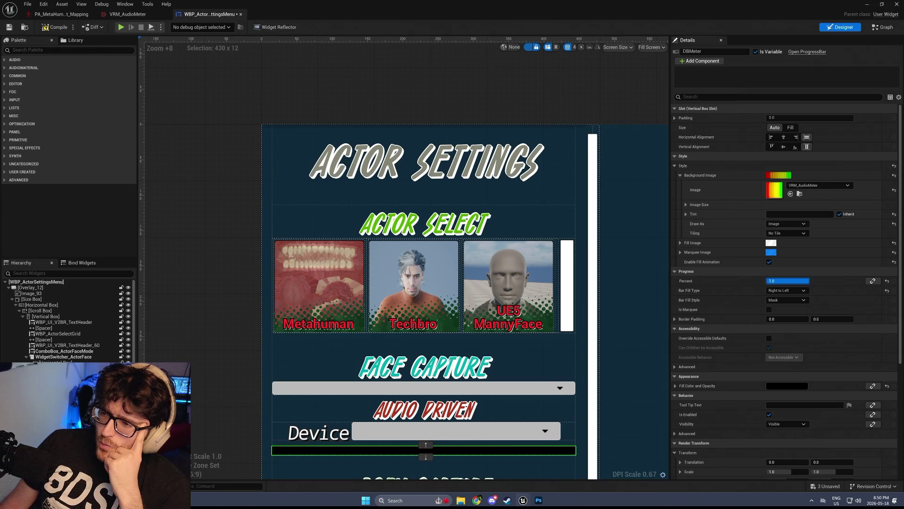
pyautogui.click(790, 290)
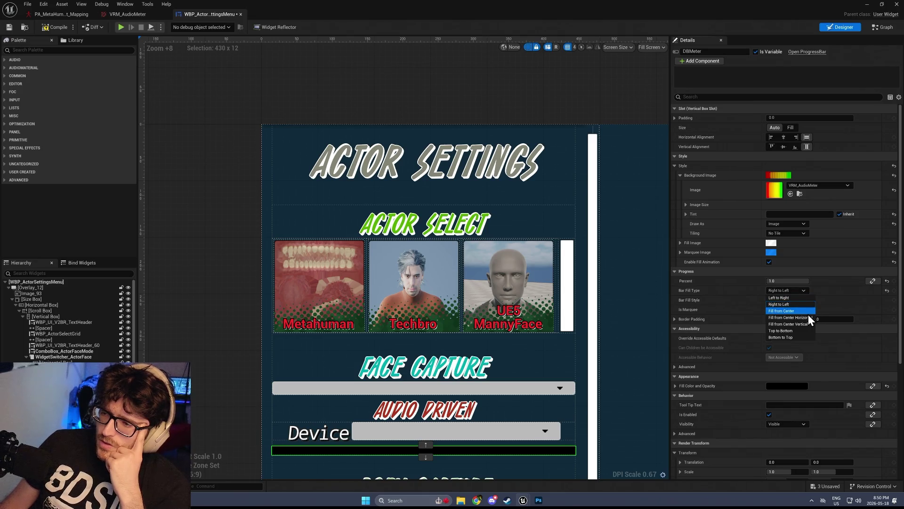
pyautogui.click(849, 311)
pyautogui.moveTo(801, 280); pyautogui.dragTo(768, 280)
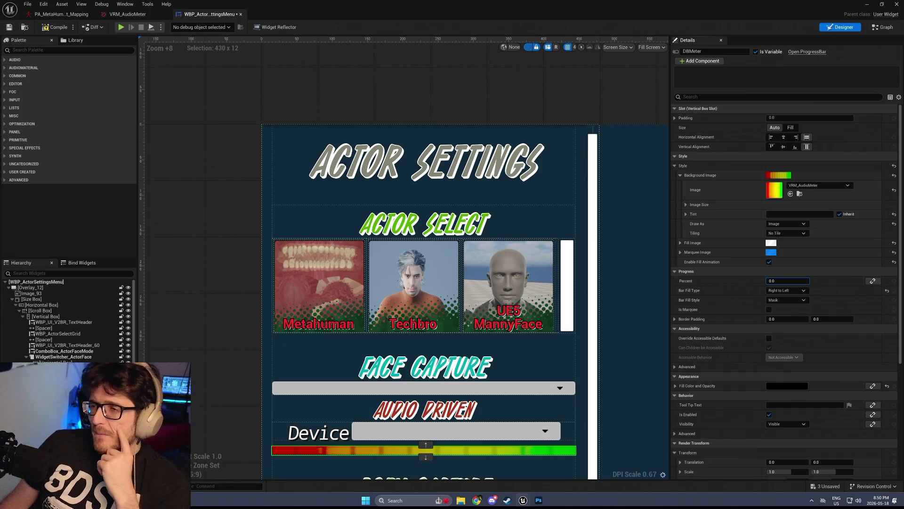
pyautogui.moveTo(788, 281); pyautogui.dragTo(810, 281)
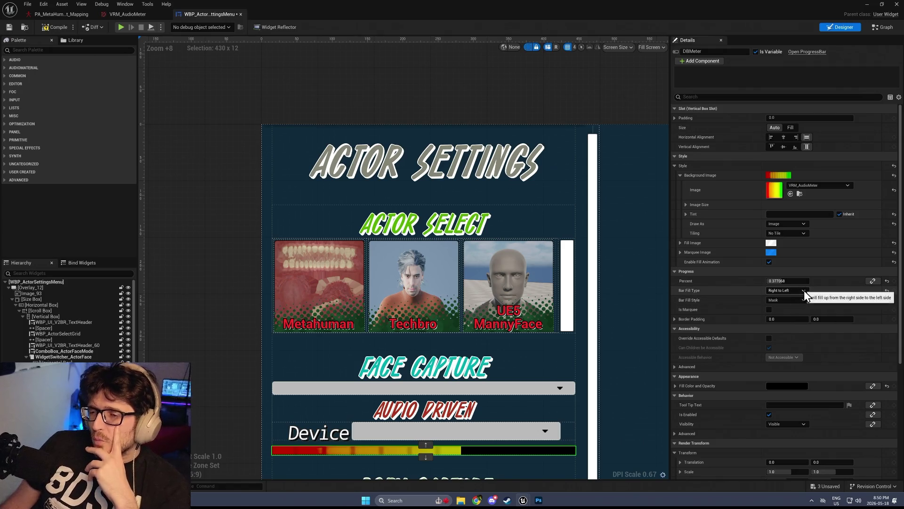
pyautogui.click(804, 290)
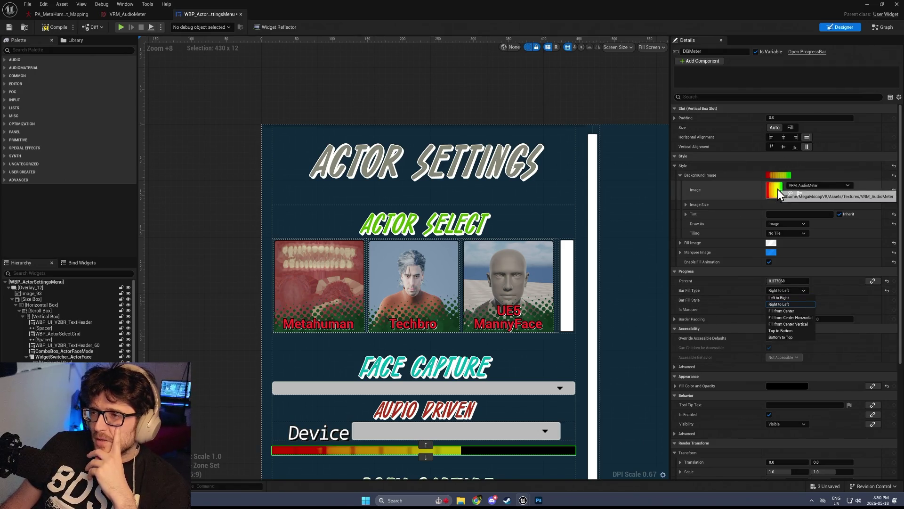
pyautogui.click(850, 290)
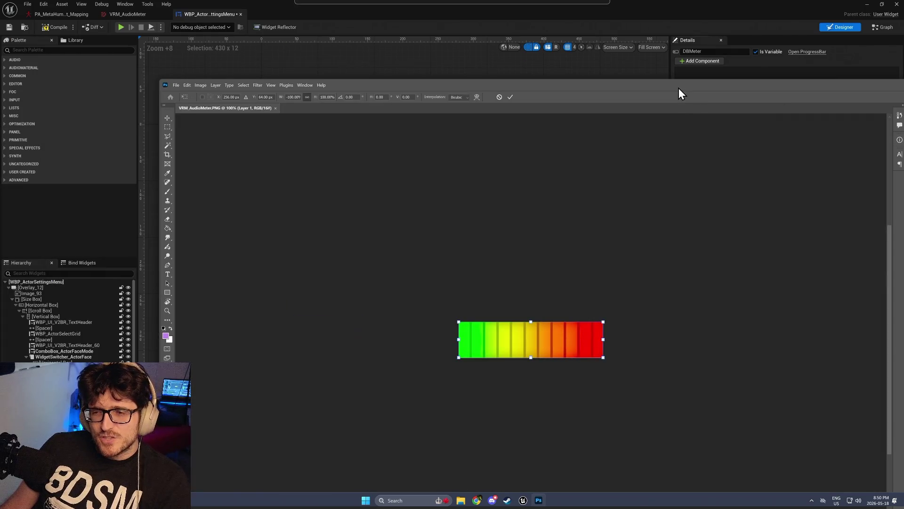
# Inspect the VRM_AudioMeter.png gradient in Photoshop, then minimize Photoshop
pyautogui.moveTo(679, 89)
pyautogui.mouseDown()
pyautogui.moveTo(694, 7)
pyautogui.moveTo(450, 357)
pyautogui.moveTo(496, 83)
pyautogui.mouseUp()
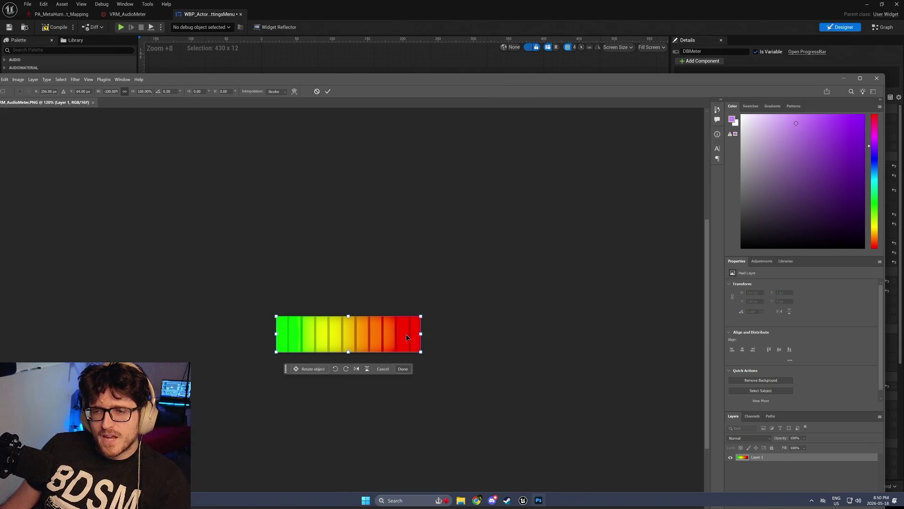
pyautogui.click(846, 78)
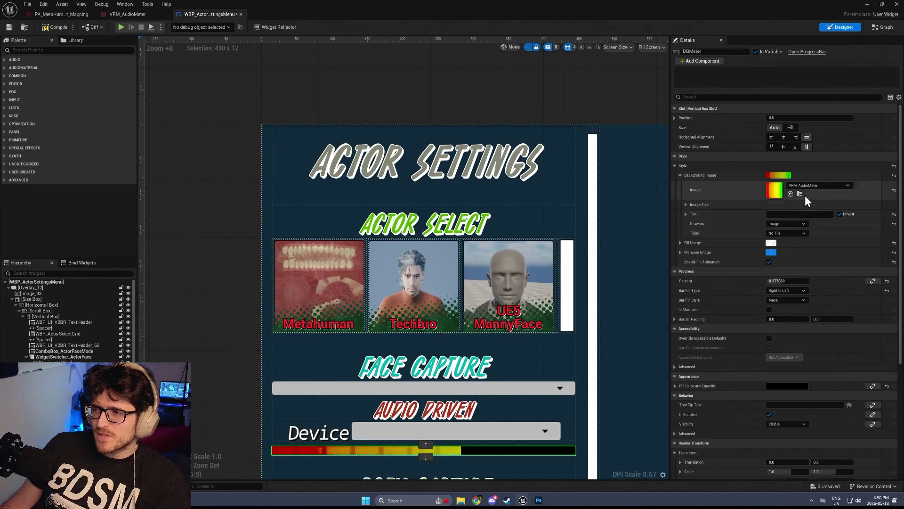
# Try Left to Right and then Right to Left fill, leaving DBMeter Percent at 1.0
pyautogui.moveTo(788, 281)
pyautogui.mouseDown()
pyautogui.moveTo(748, 281)
pyautogui.moveTo(805, 281)
pyautogui.mouseUp()
pyautogui.click(801, 290)
pyautogui.click(790, 297)
pyautogui.click(790, 292)
pyautogui.click(790, 305)
pyautogui.moveTo(787, 281)
pyautogui.mouseDown()
pyautogui.moveTo(754, 281)
pyautogui.moveTo(818, 278)
pyautogui.mouseUp()
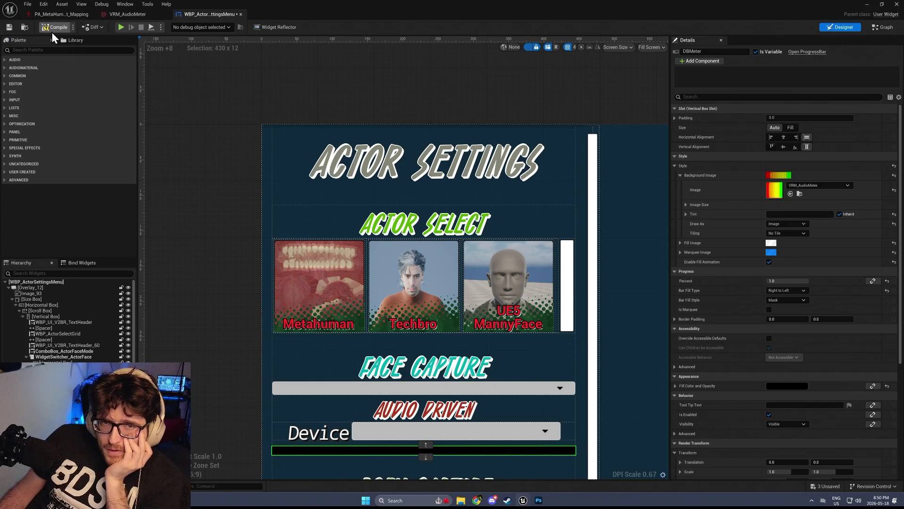
pyautogui.scroll(-3, 618, 115)
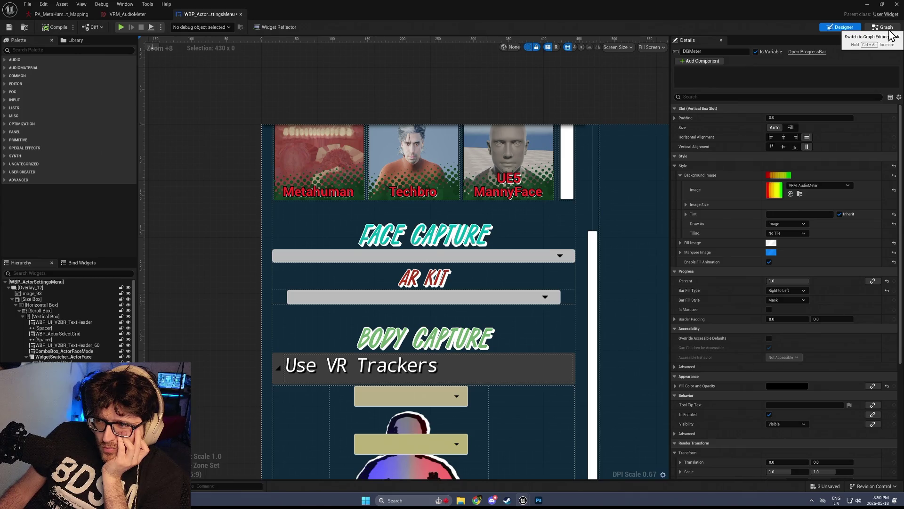
pyautogui.click(873, 281)
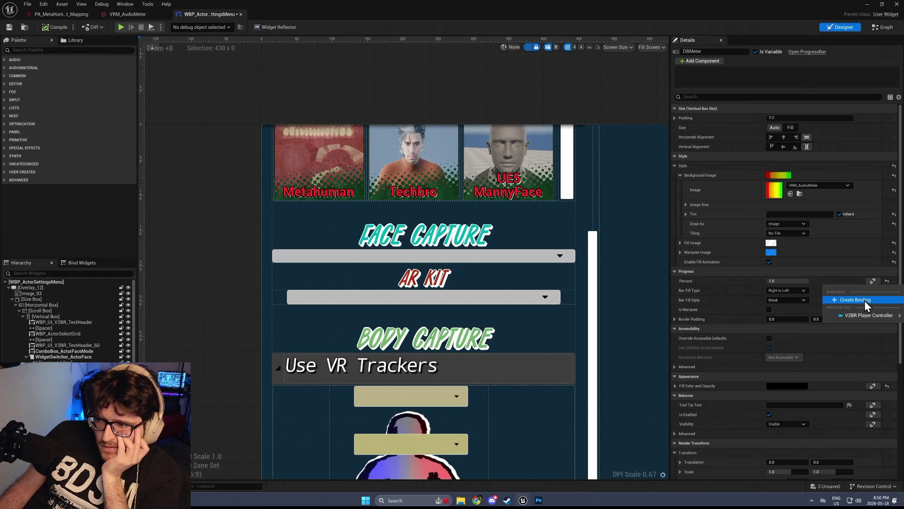
# Bind DBMeter Percent to the V2BR Player Controller's Incoming Audio Amplitude, then compile and save
pyautogui.moveTo(867, 317)
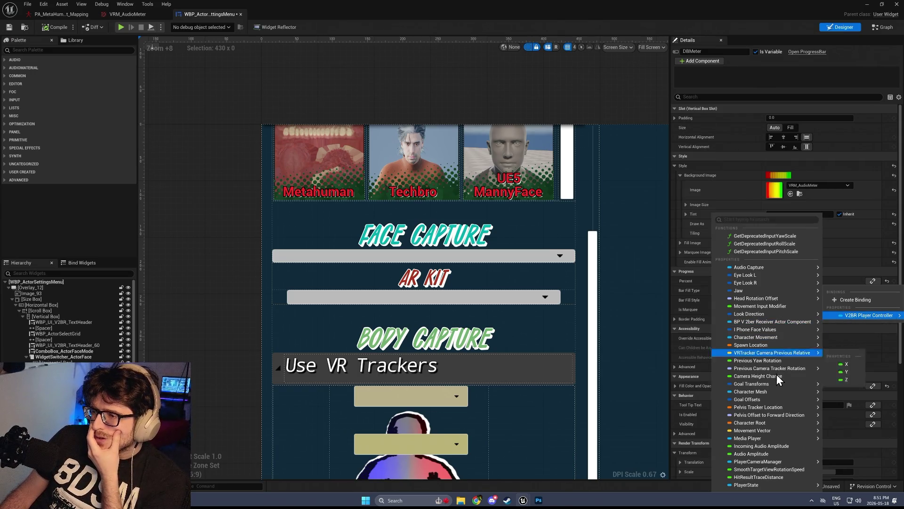
pyautogui.click(770, 448)
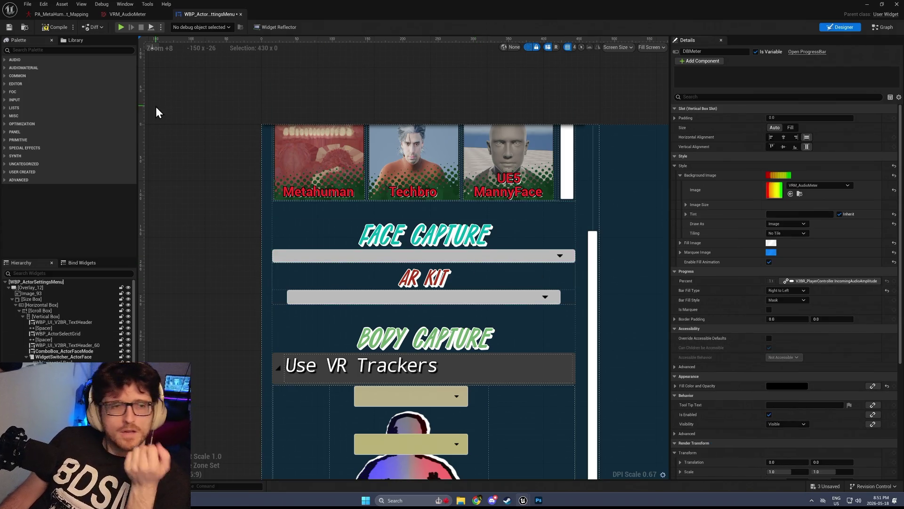
pyautogui.click(44, 29)
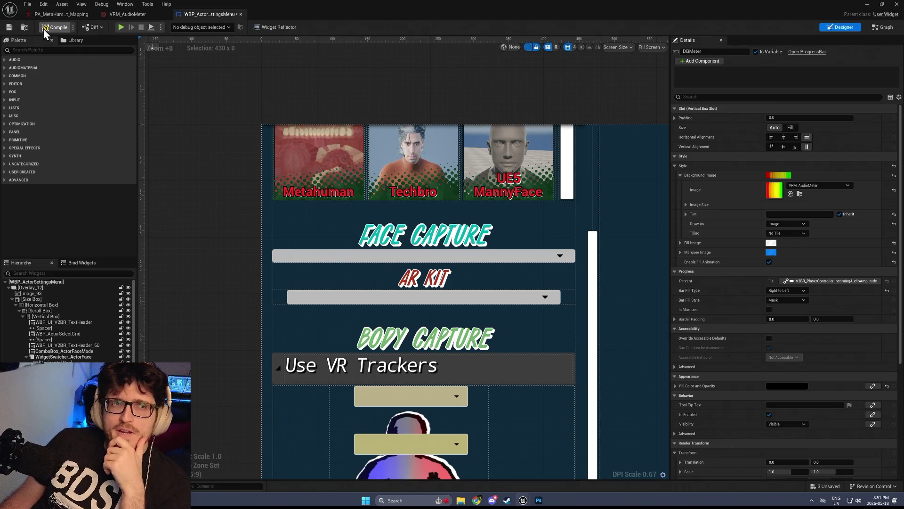
pyautogui.click(11, 29)
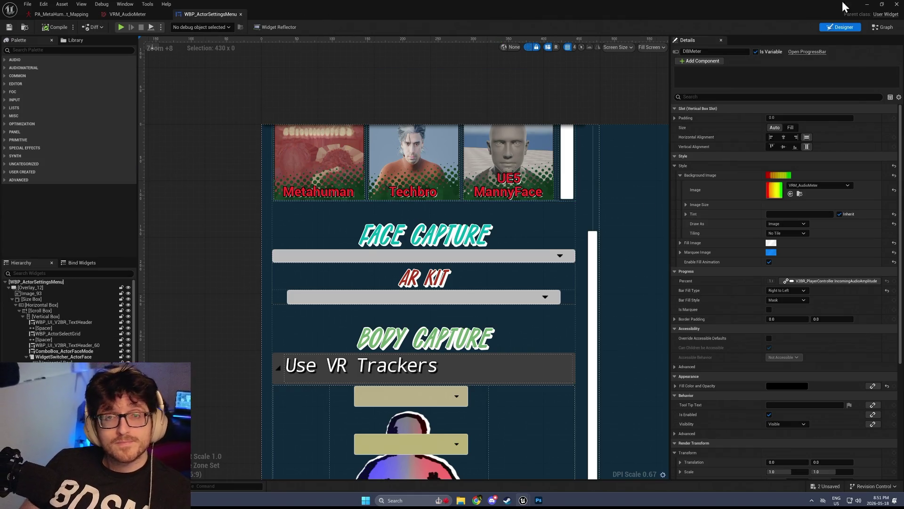
pyautogui.click(868, 5)
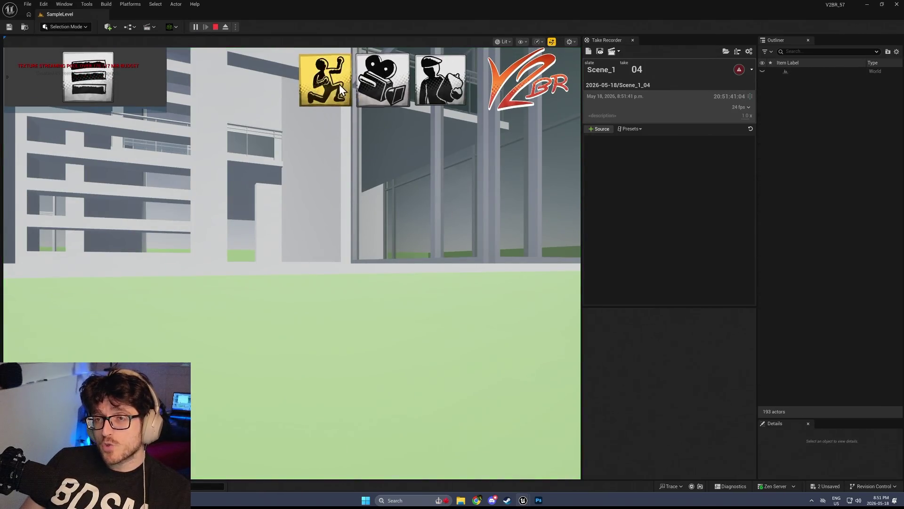
# In Play-in-Editor, set Face Capture to Audio Driven with Microphone (Beyond) as Device, then stop play
pyautogui.click(336, 84)
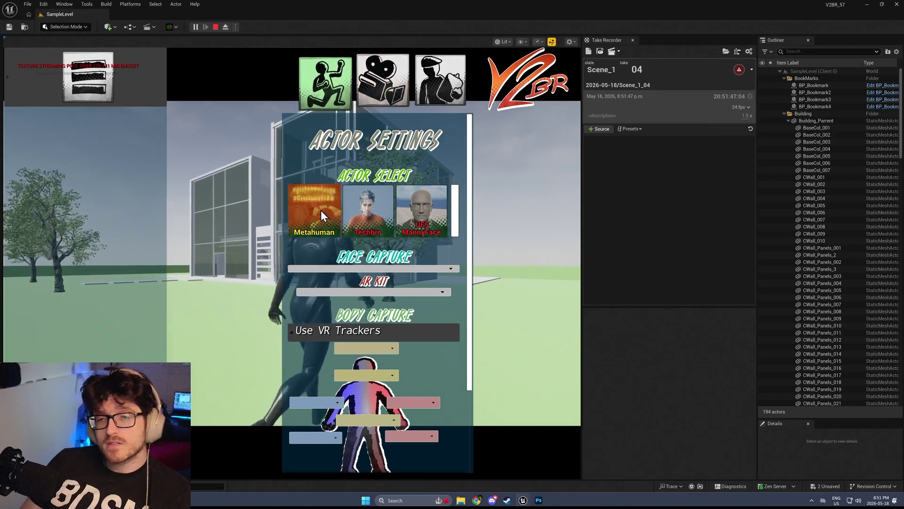
pyautogui.click(357, 268)
pyautogui.click(350, 315)
pyautogui.click(353, 299)
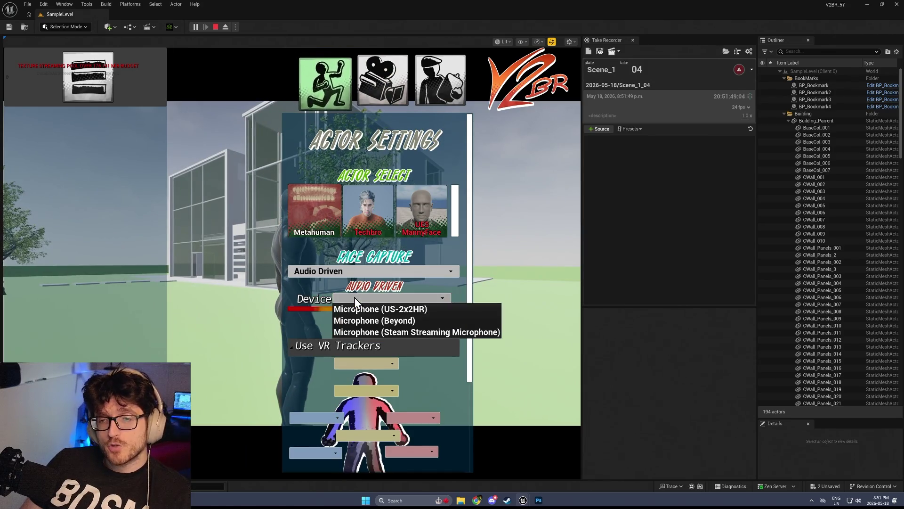
pyautogui.click(358, 335)
pyautogui.click(358, 298)
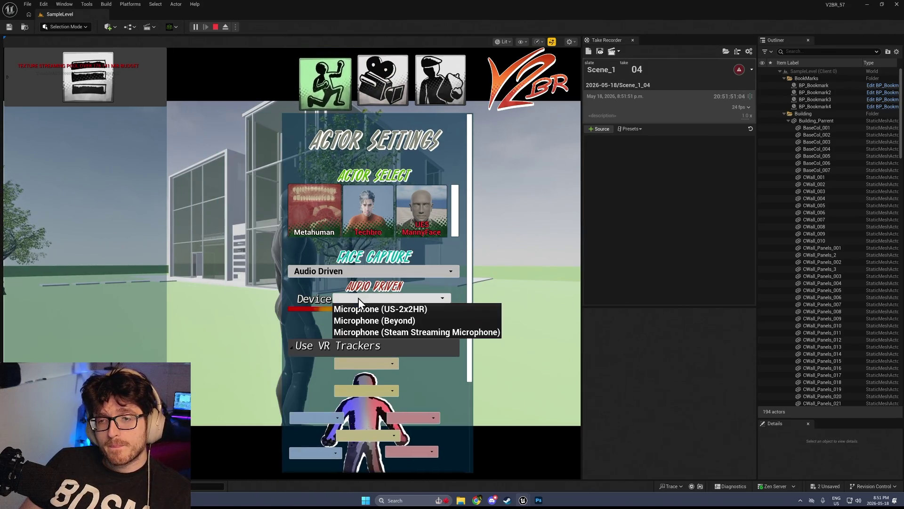
pyautogui.click(372, 300)
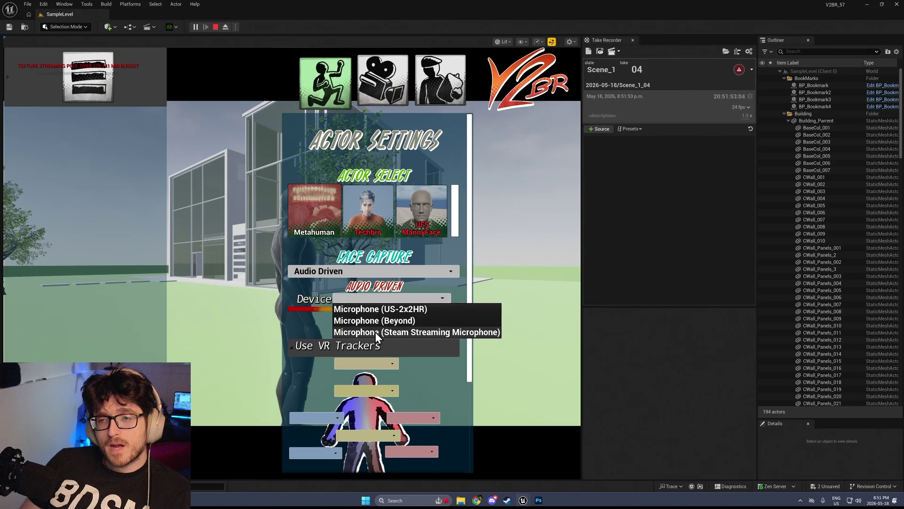
pyautogui.click(377, 322)
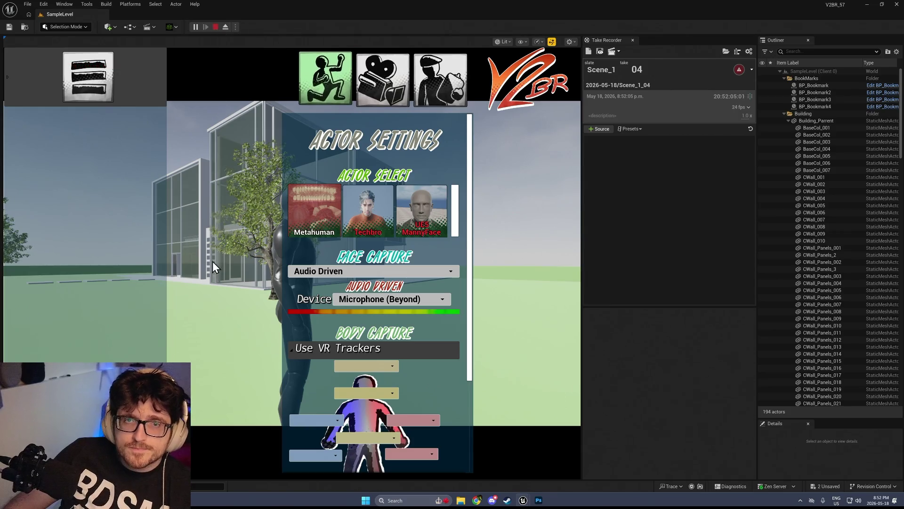
pyautogui.press('Escape')
pyautogui.hotkey('ctrl', 'space')
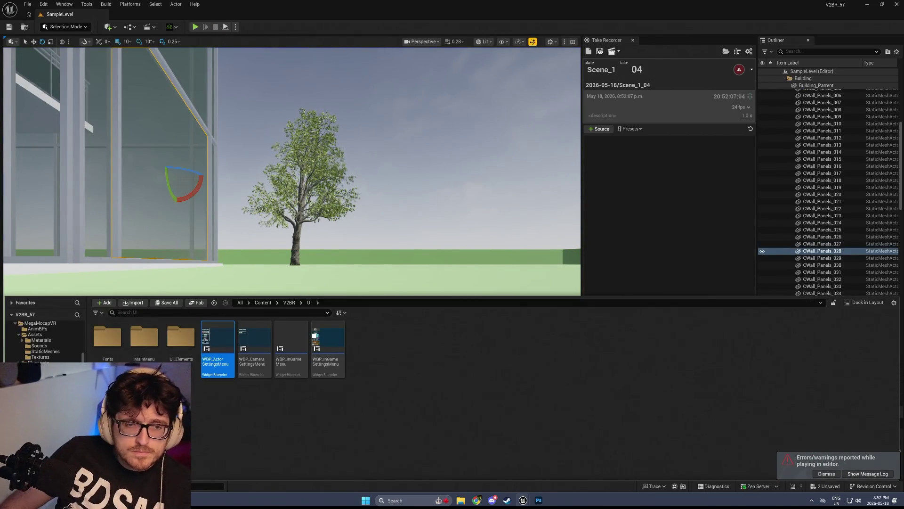
# Open the PC_V2BR_PlayerController blueprint from V2BR/GameplayFramework
pyautogui.click(289, 302)
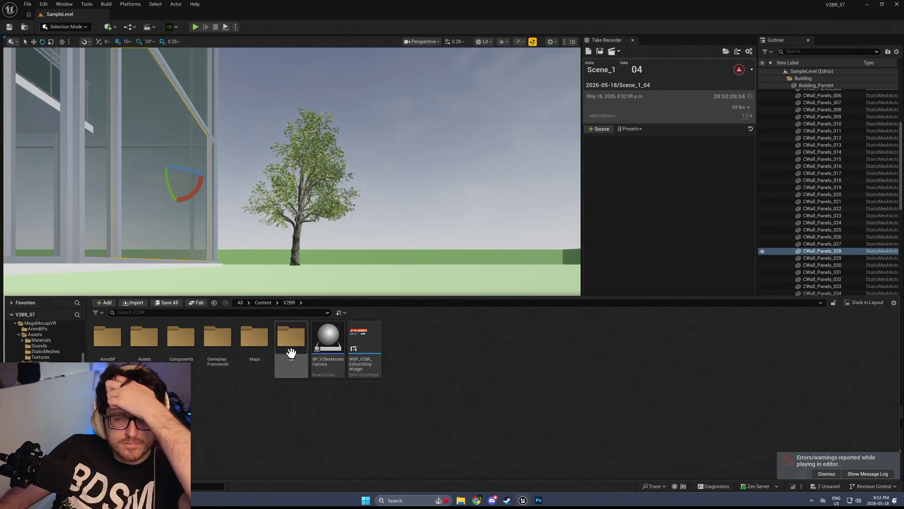
pyautogui.doubleClick(217, 336)
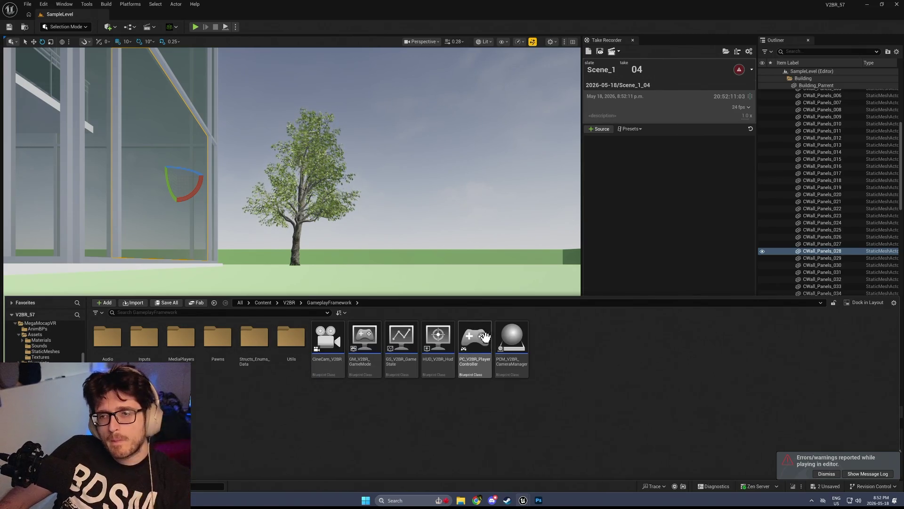
pyautogui.doubleClick(474, 337)
# Find references to the AudioCapture component and jump to the audio envelope event using it
pyautogui.click(63, 80)
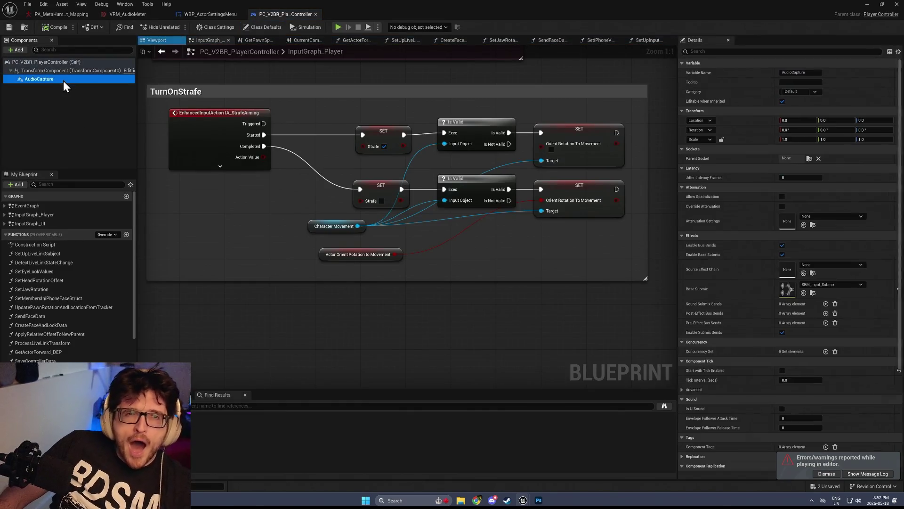
pyautogui.rightClick(60, 80)
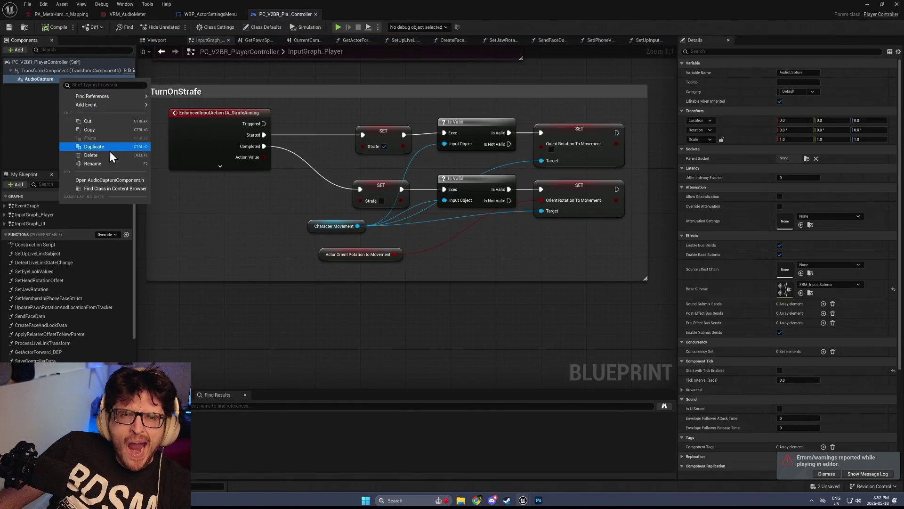
pyautogui.click(99, 188)
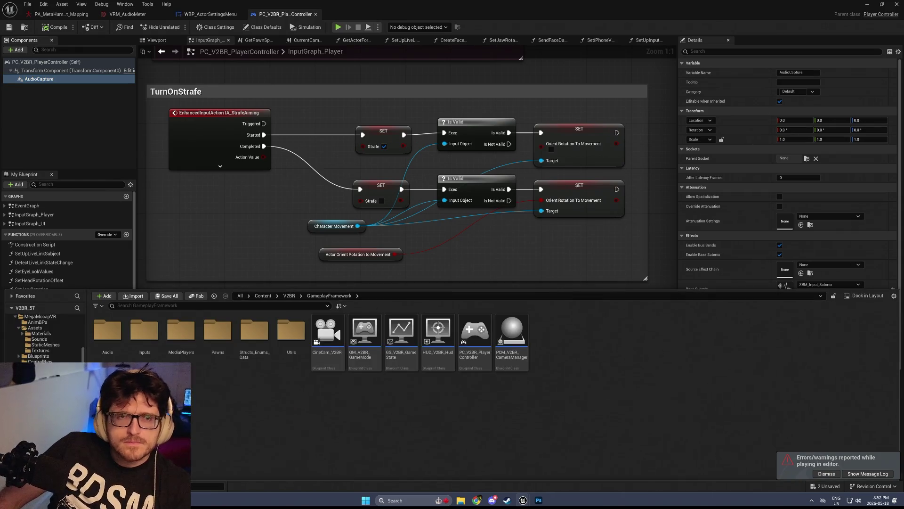
pyautogui.click(32, 78)
pyautogui.rightClick(32, 79)
pyautogui.moveTo(66, 95)
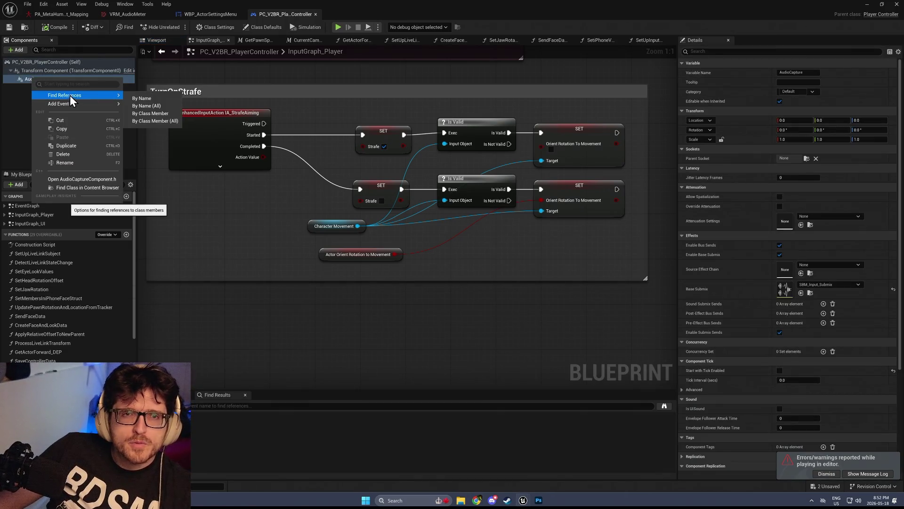
pyautogui.click(141, 98)
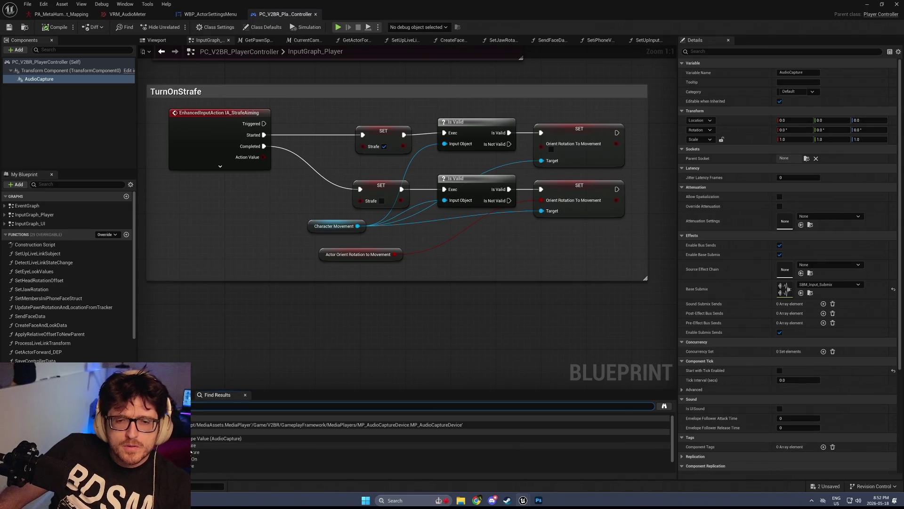
pyautogui.doubleClick(190, 439)
# Add a Print String after SET Audio Amplitude, with the amplitude value wired into In String
pyautogui.scroll(-2, 425, 287)
pyautogui.moveTo(425, 286); pyautogui.dragTo(340, 230)
pyautogui.rightClick(564, 228)
pyautogui.write('print')
pyautogui.press('Return')
pyautogui.moveTo(481, 212)
pyautogui.mouseDown()
pyautogui.moveTo(567, 238)
pyautogui.moveTo(566, 224)
pyautogui.mouseUp()
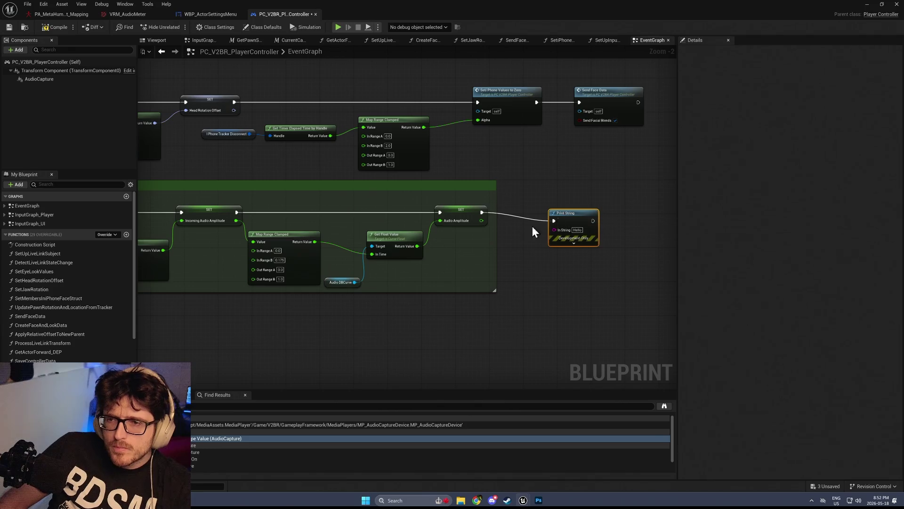
pyautogui.moveTo(480, 222)
pyautogui.mouseDown()
pyautogui.moveTo(566, 241)
pyautogui.moveTo(555, 230)
pyautogui.mouseUp()
# Save and compile the player controller blueprint, then return to the running level
pyautogui.click(10, 27)
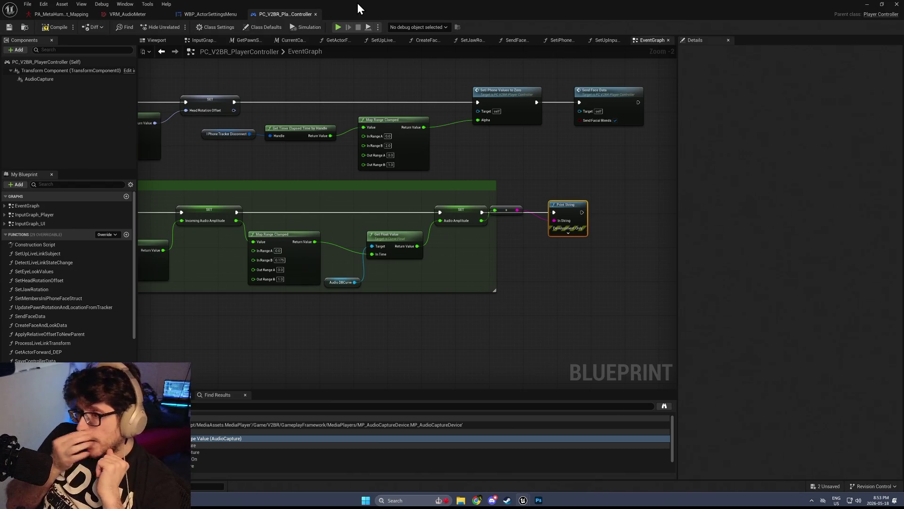
pyautogui.moveTo(295, 244); pyautogui.dragTo(518, 299)
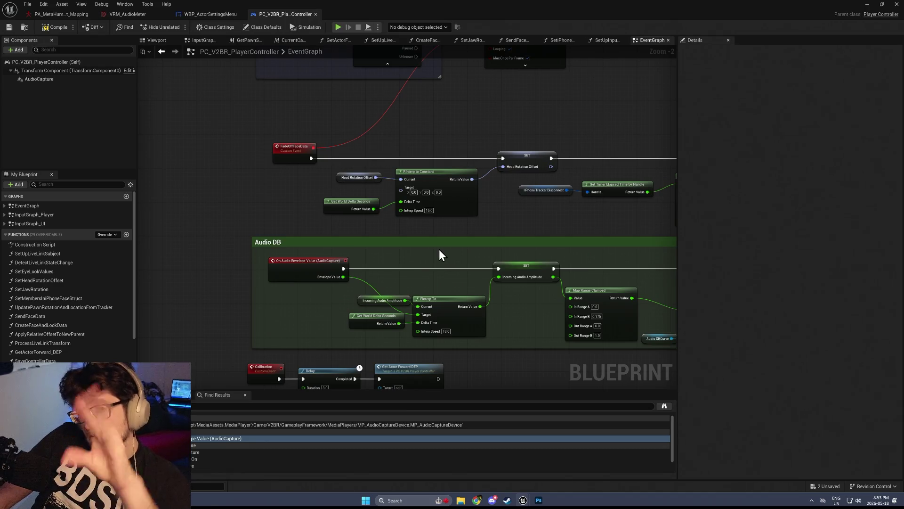
pyautogui.click(50, 28)
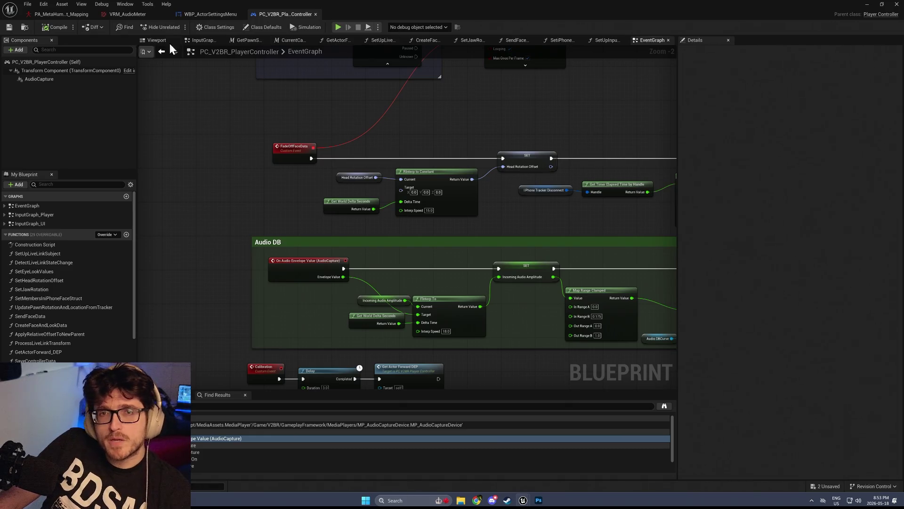
pyautogui.click(866, 4)
pyautogui.click(259, 136)
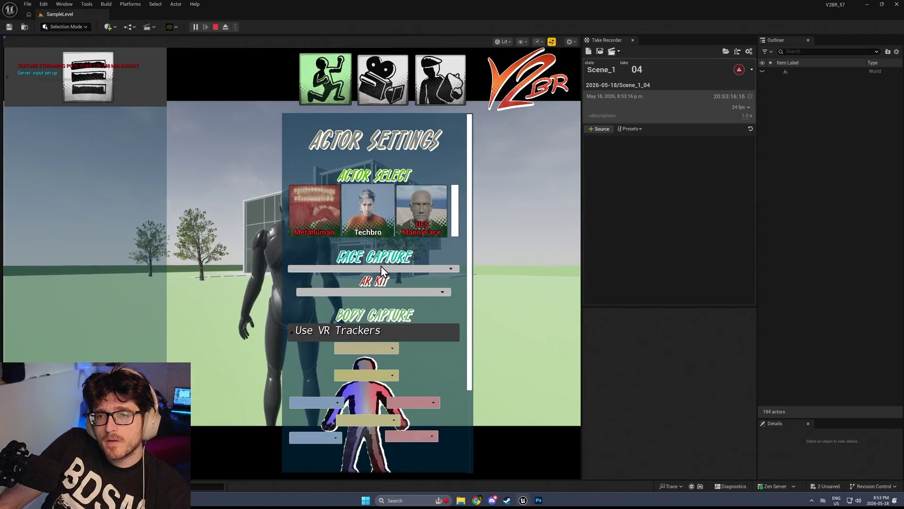
# In Actor Settings, set Face Capture to Audio Driven and the Device to Microphone (Beyond)
pyautogui.click(364, 269)
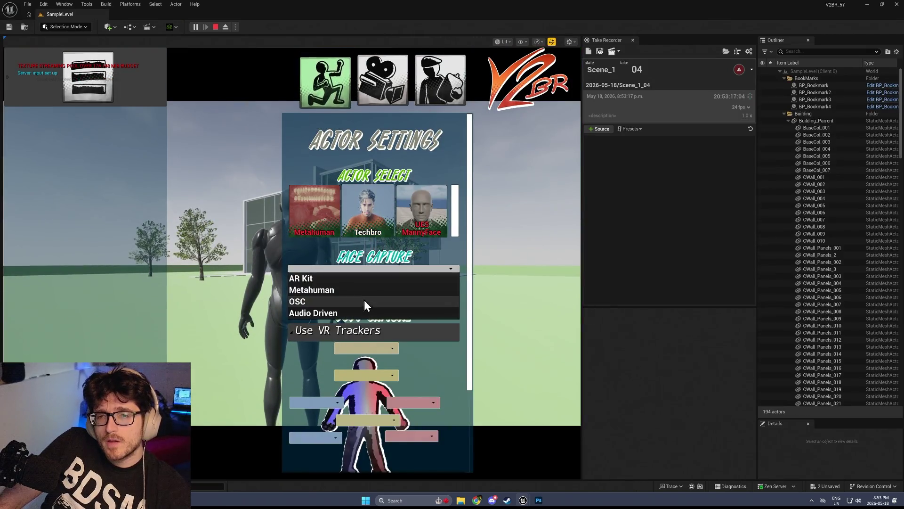
pyautogui.click(359, 313)
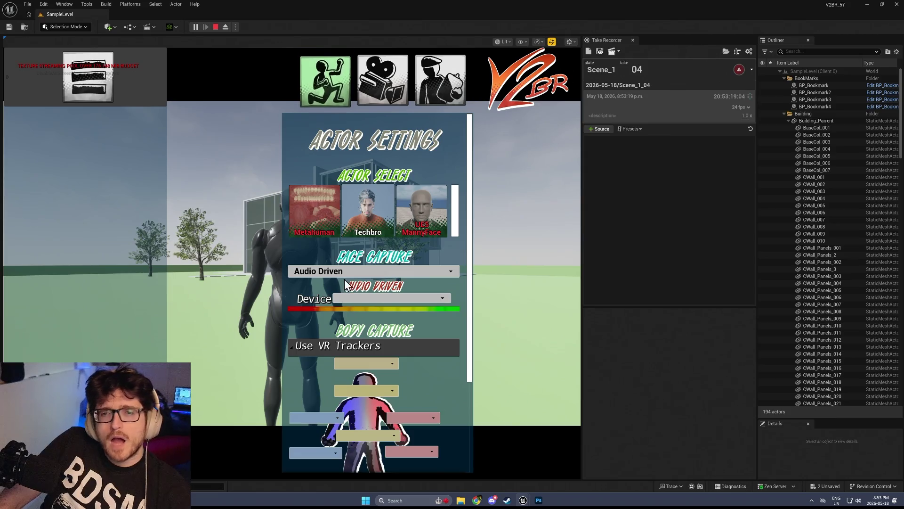
pyautogui.click(355, 298)
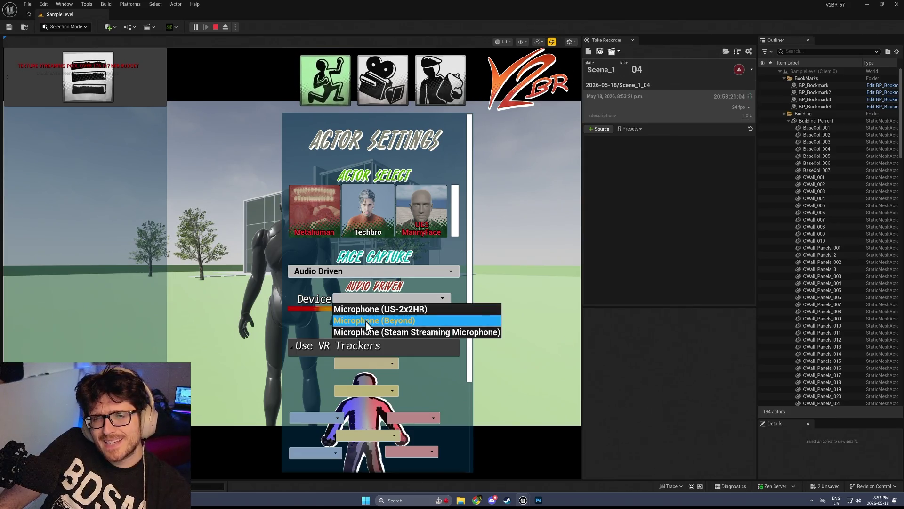
pyautogui.click(367, 322)
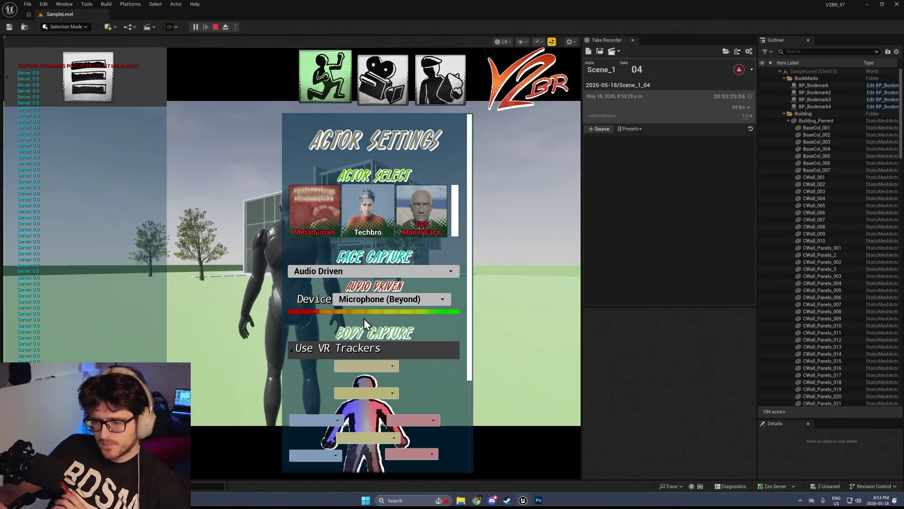
# Open the Windows Sound settings from the taskbar speaker icon
pyautogui.press('super')
pyautogui.write('sou')
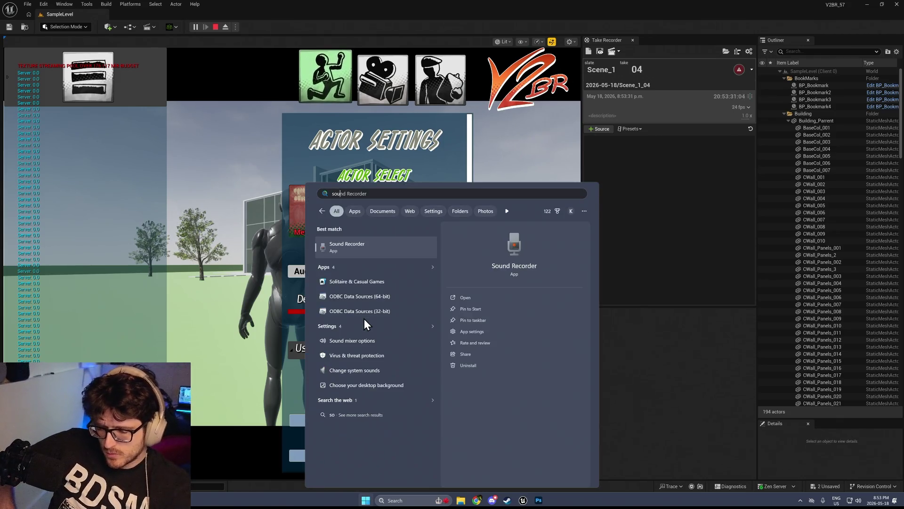
pyautogui.write('ndly')
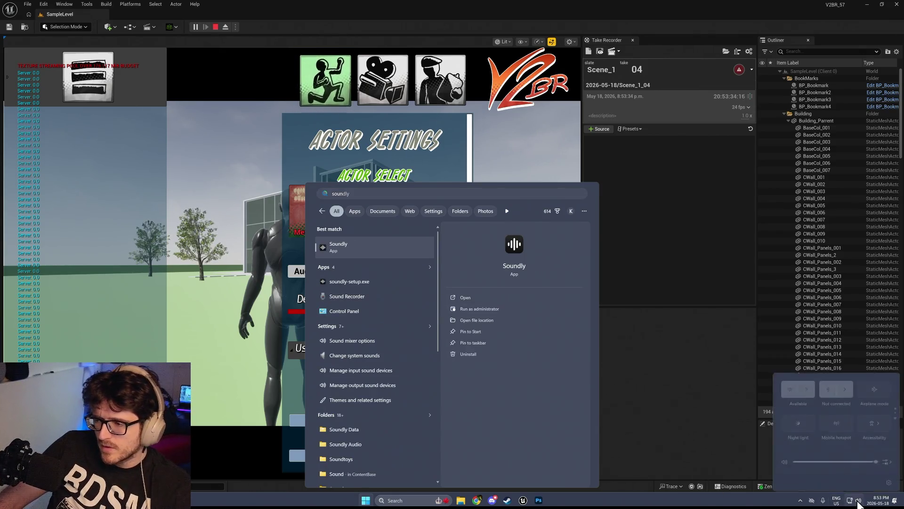
pyautogui.rightClick(858, 502)
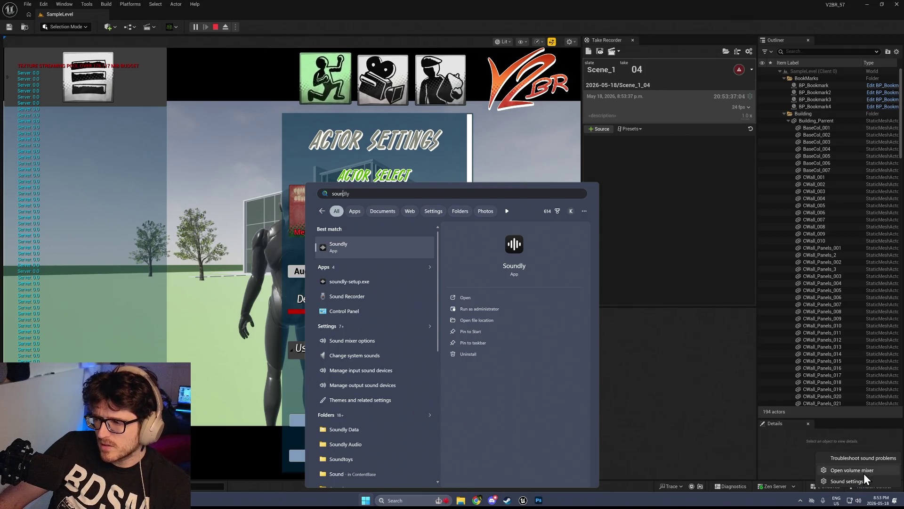
pyautogui.click(859, 482)
pyautogui.scroll(-1, 242, 267)
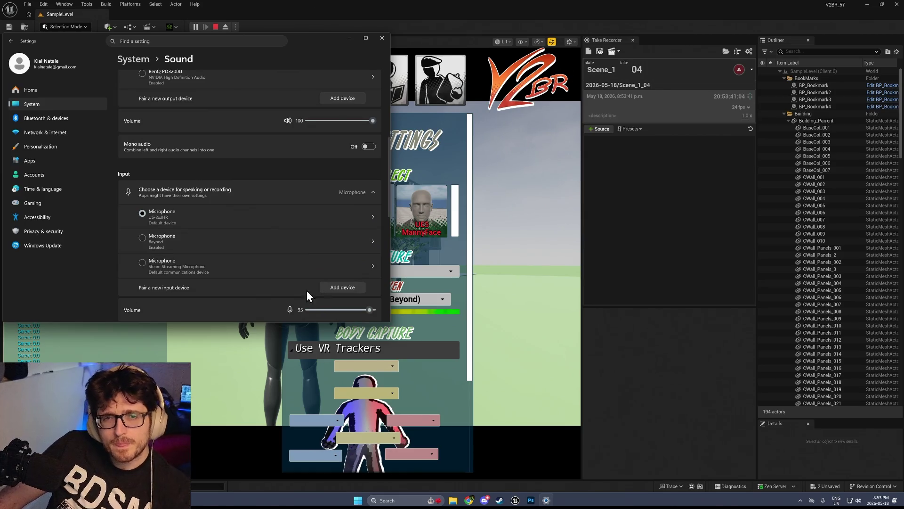
pyautogui.scroll(-3, 319, 228)
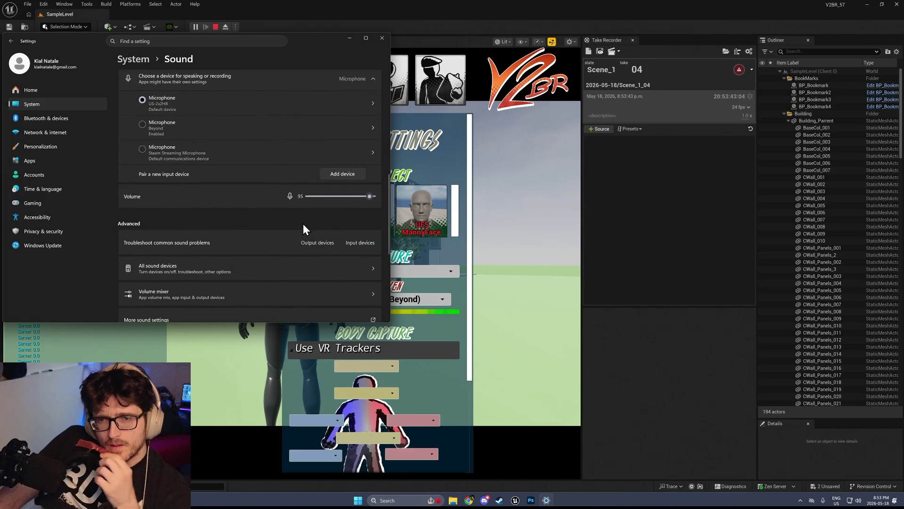
pyautogui.scroll(3, 289, 215)
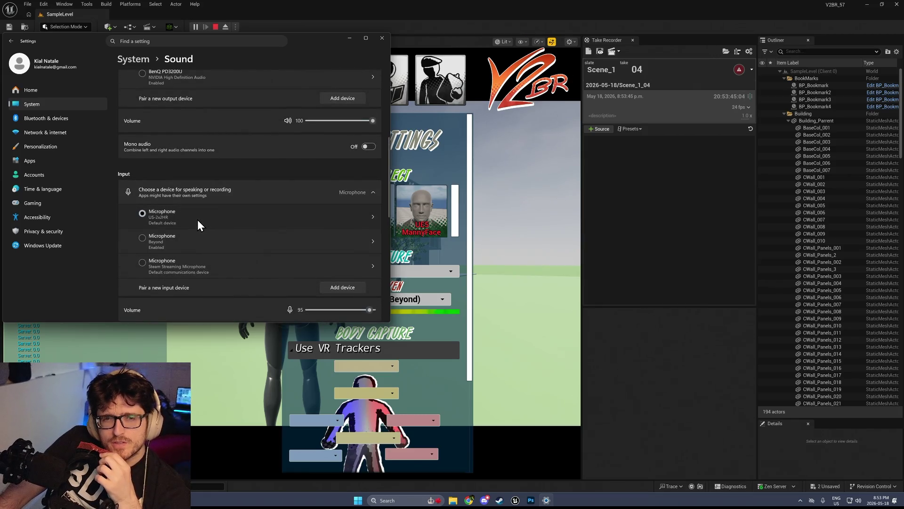
# View the input properties of the US-2x2HR and then the Beyond microphones
pyautogui.click(314, 219)
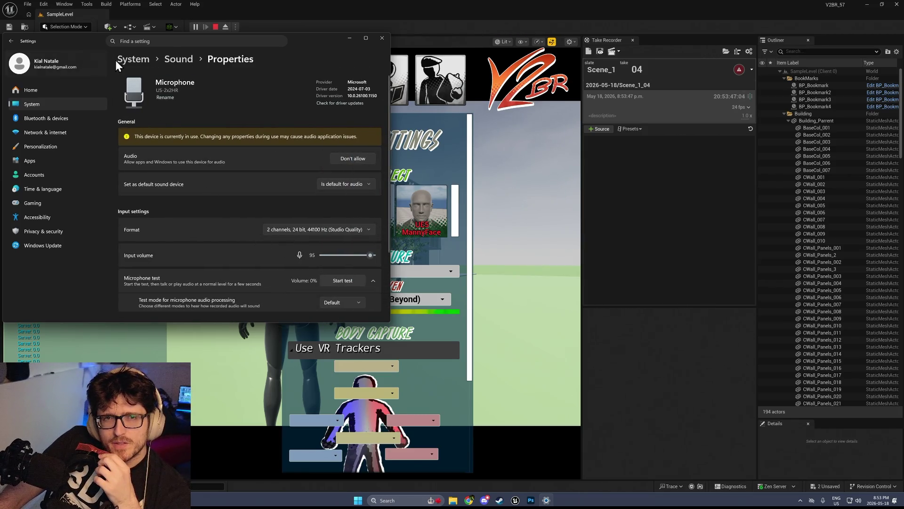
pyautogui.click(11, 41)
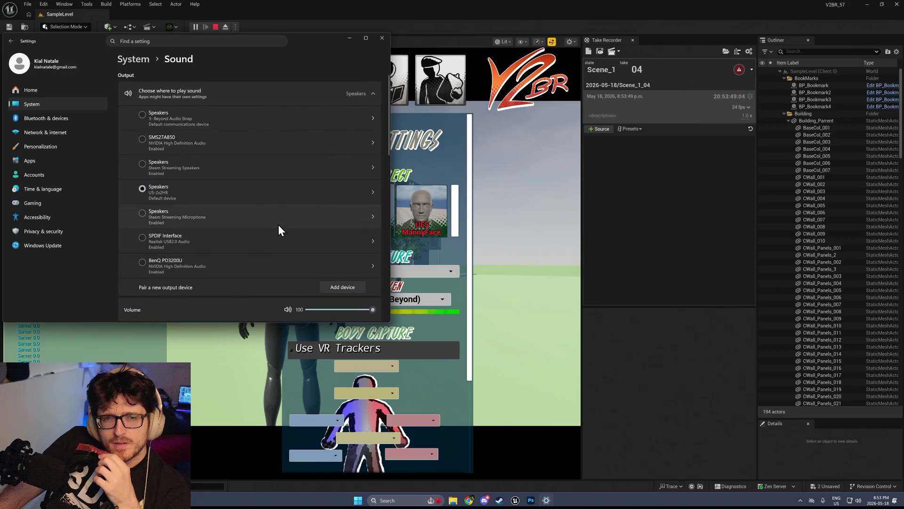
pyautogui.scroll(-5, 278, 225)
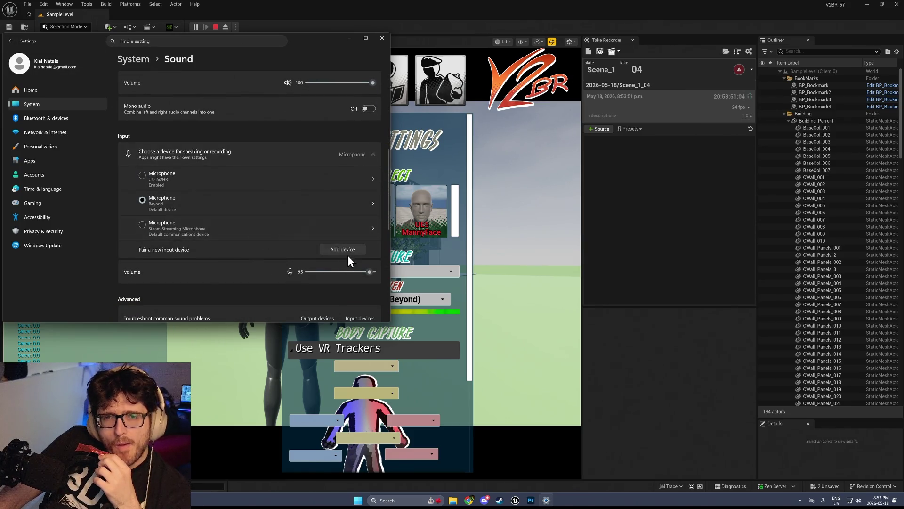
pyautogui.click(344, 206)
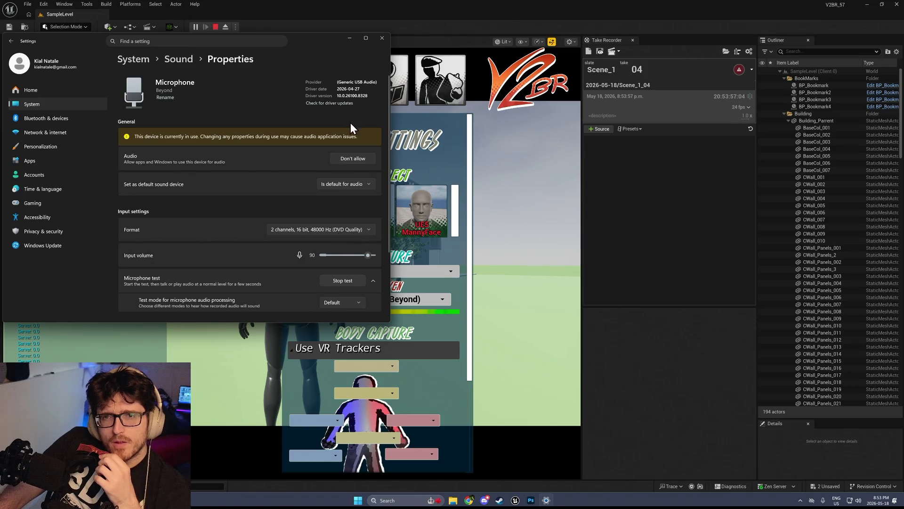
# Move the Settings window aside and stop the play-in-editor session
pyautogui.moveTo(306, 47)
pyautogui.mouseDown()
pyautogui.moveTo(410, 68)
pyautogui.moveTo(762, 252)
pyautogui.moveTo(680, 332)
pyautogui.mouseUp()
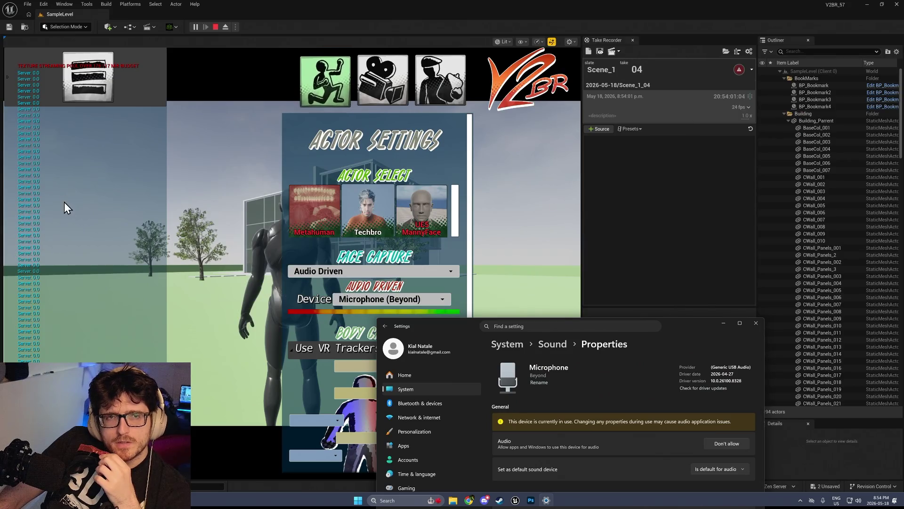
pyautogui.click(215, 28)
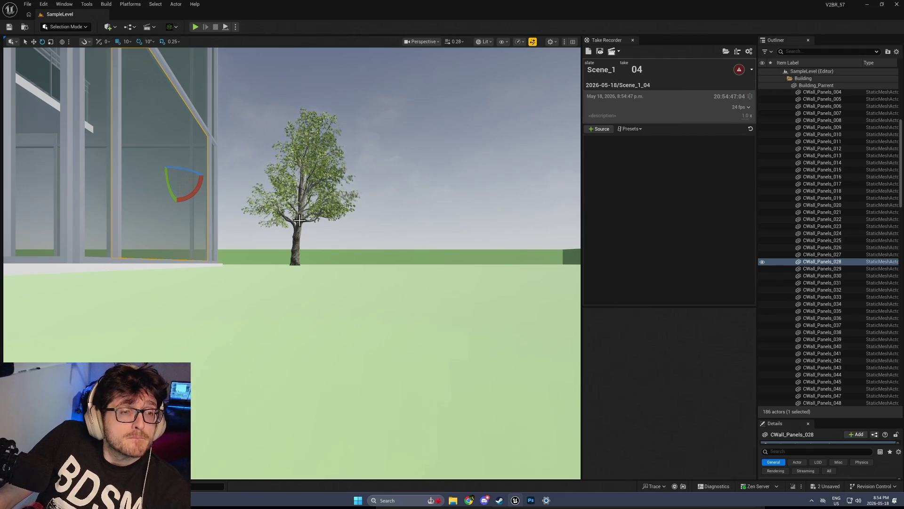
pyautogui.moveTo(289, 51)
pyautogui.mouseDown()
pyautogui.moveTo(329, 71)
pyautogui.moveTo(289, 52)
pyautogui.mouseUp()
# Switch to the PC_V2BR_PlayerController blueprint and jump to the ToggleAudioCapture function
pyautogui.moveTo(524, 252)
pyautogui.mouseDown()
pyautogui.moveTo(494, 240)
pyautogui.moveTo(524, 252)
pyautogui.moveTo(418, 379)
pyautogui.mouseUp()
pyautogui.hotkey('alt', 'Tab')
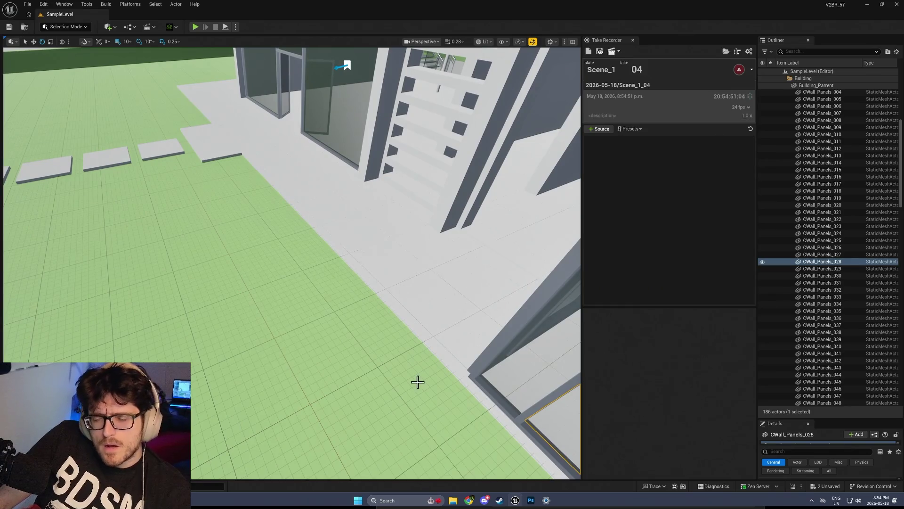
pyautogui.hotkey('alt', 'Tab')
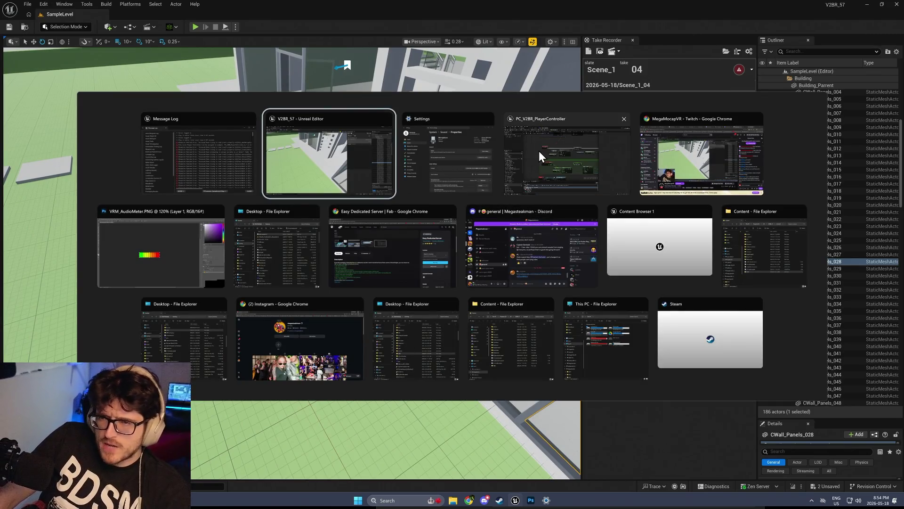
pyautogui.click(539, 151)
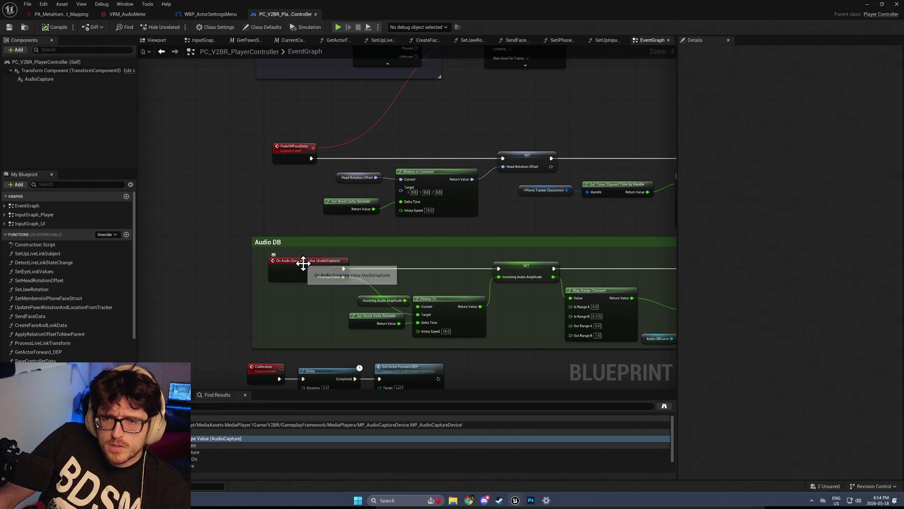
pyautogui.scroll(-3, 325, 285)
pyautogui.doubleClick(212, 459)
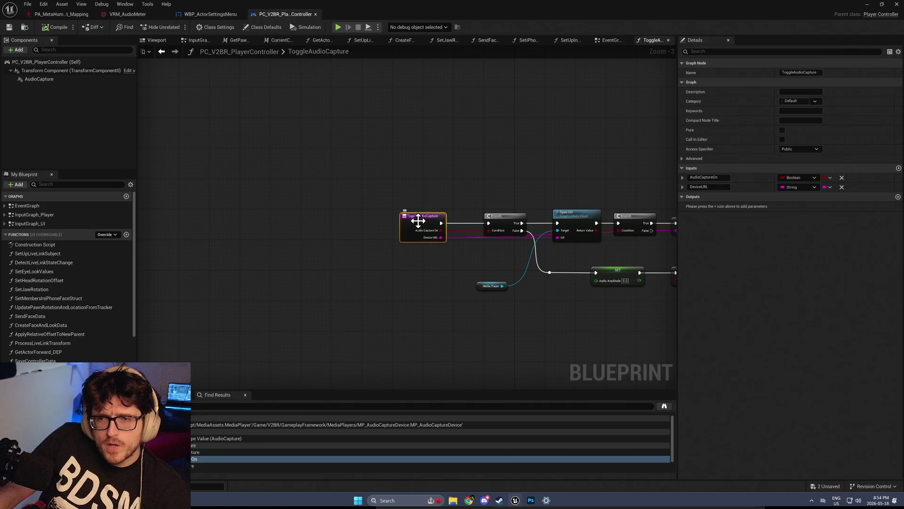
# Find references to ToggleAudioCapture by name and jump to the found reference
pyautogui.rightClick(418, 217)
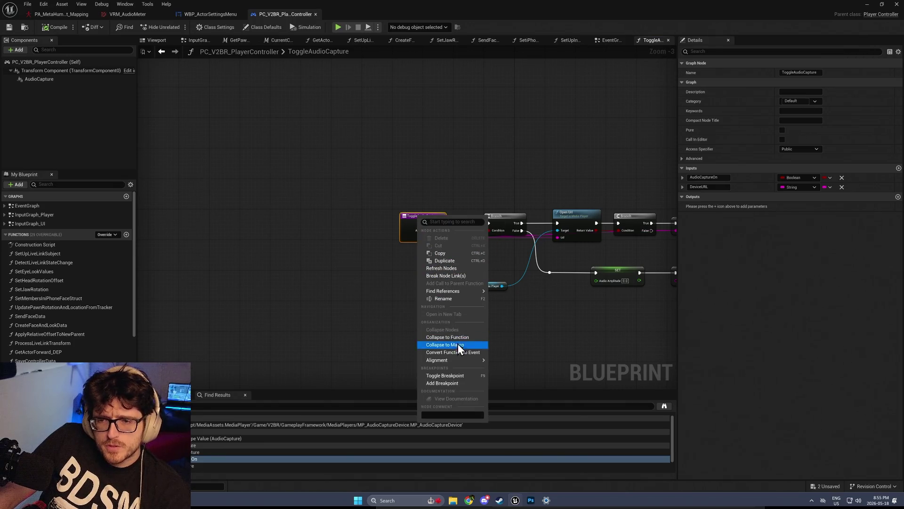
pyautogui.moveTo(459, 291)
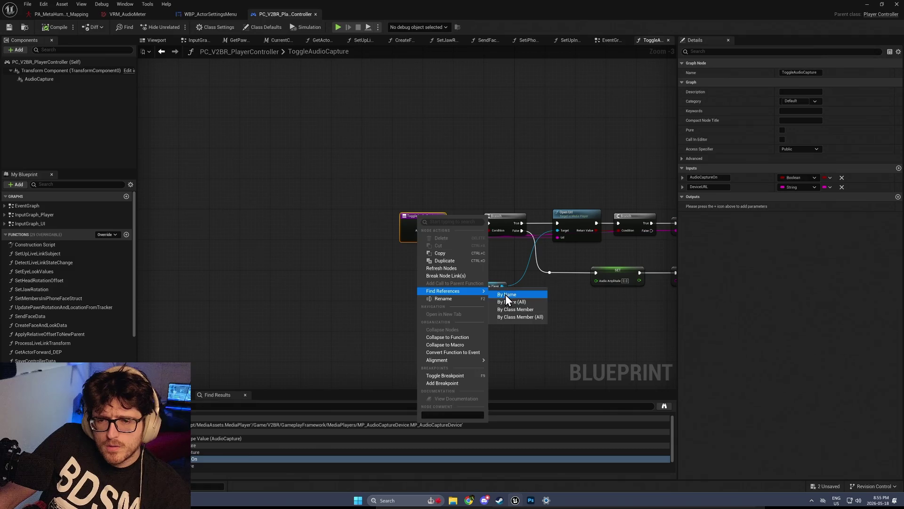
pyautogui.click(506, 294)
pyautogui.doubleClick(235, 424)
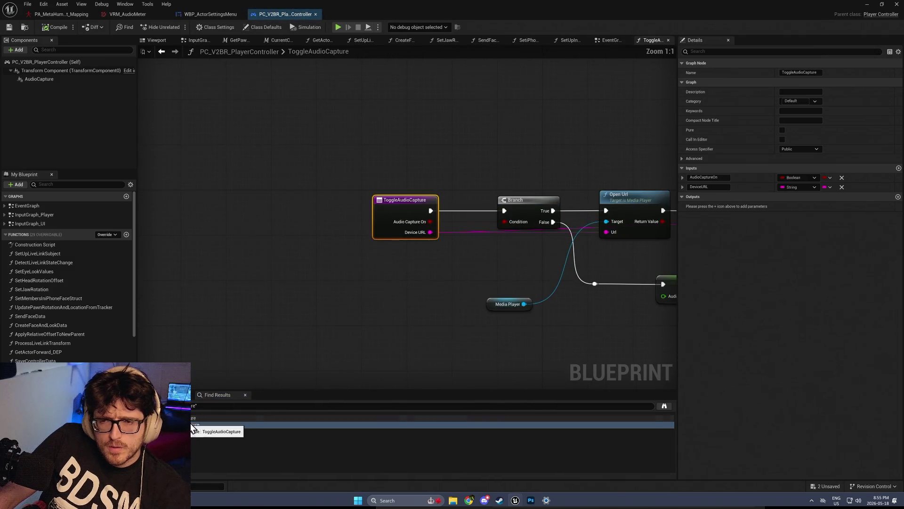
# In the EventGraph, search 'audio' in Find Results and enlarge the results panel
pyautogui.click(610, 40)
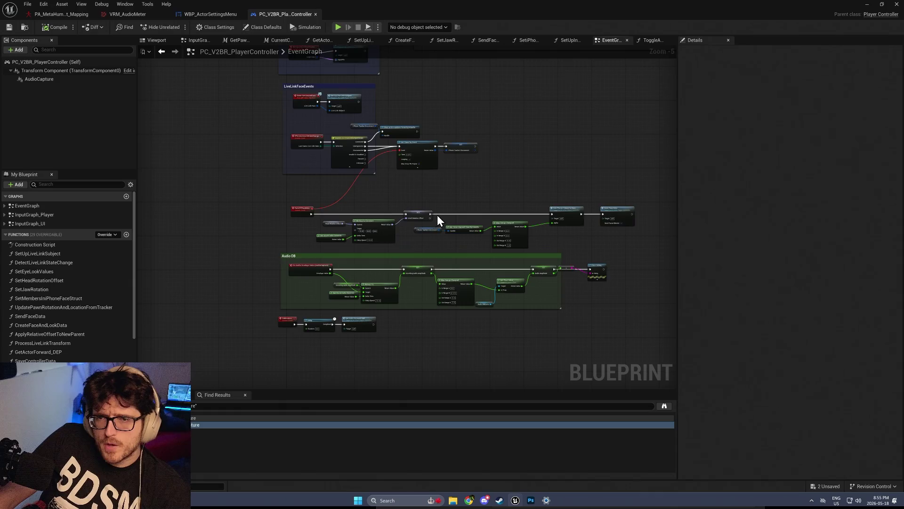
pyautogui.scroll(-3, 437, 215)
pyautogui.scroll(4, 351, 344)
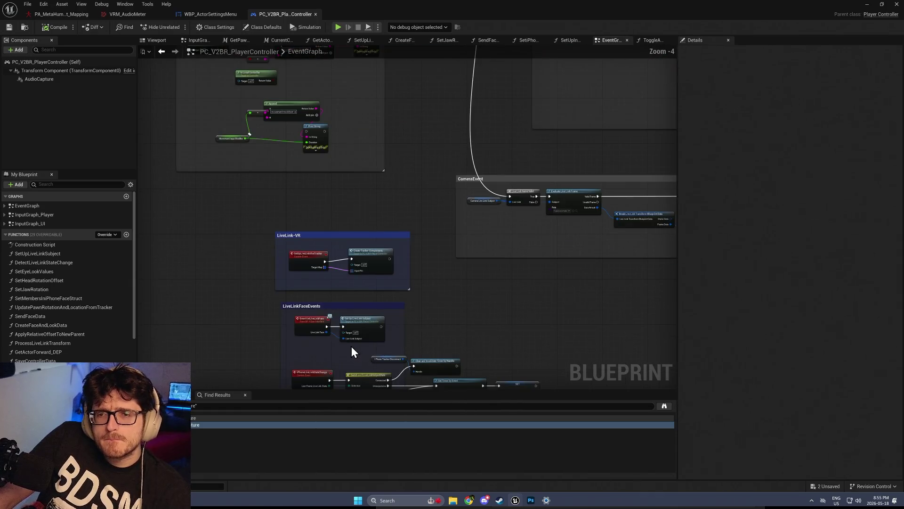
pyautogui.click(210, 406)
pyautogui.press('BackSpace')
pyautogui.press('BackSpace')
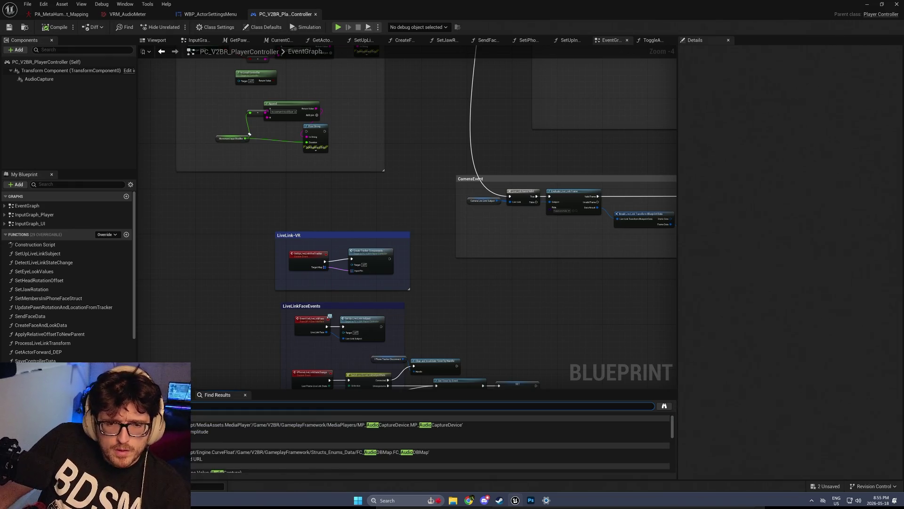
pyautogui.moveTo(250, 391); pyautogui.dragTo(240, 245)
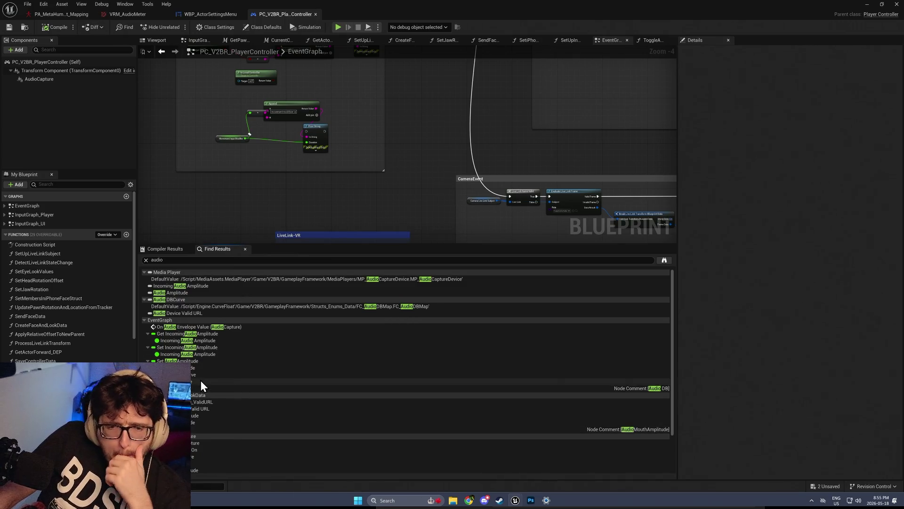
pyautogui.scroll(-2, 200, 388)
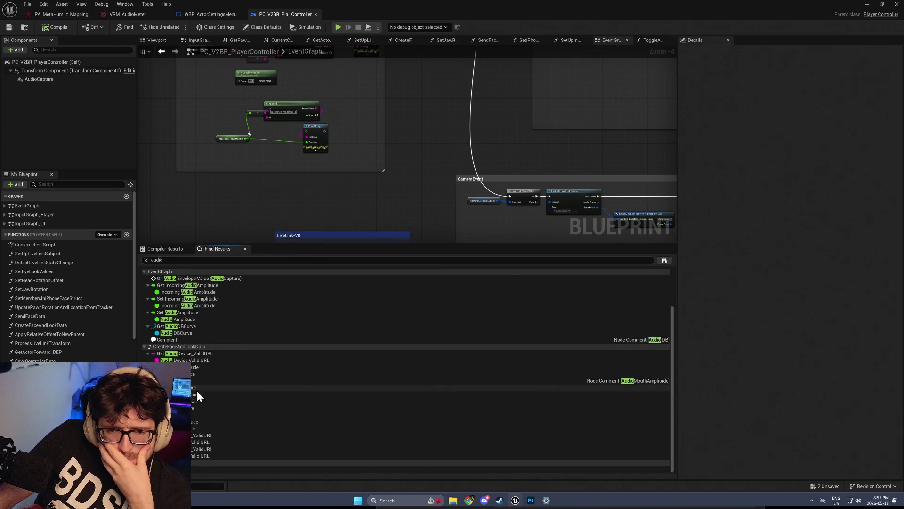
pyautogui.click(191, 389)
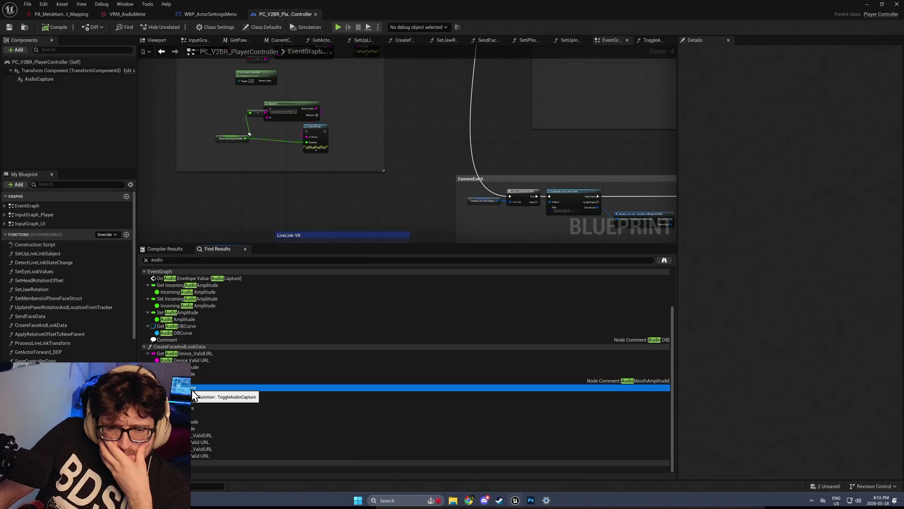
pyautogui.rightClick(191, 469)
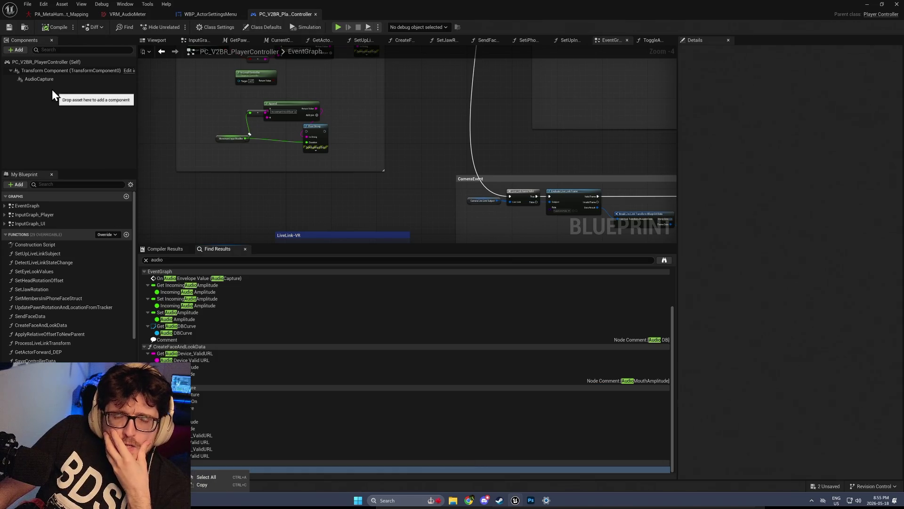
# List AudioCapture component references by name and jump to the ToggleAudioCapture entry node
pyautogui.click(36, 78)
pyautogui.rightClick(36, 77)
pyautogui.moveTo(73, 95)
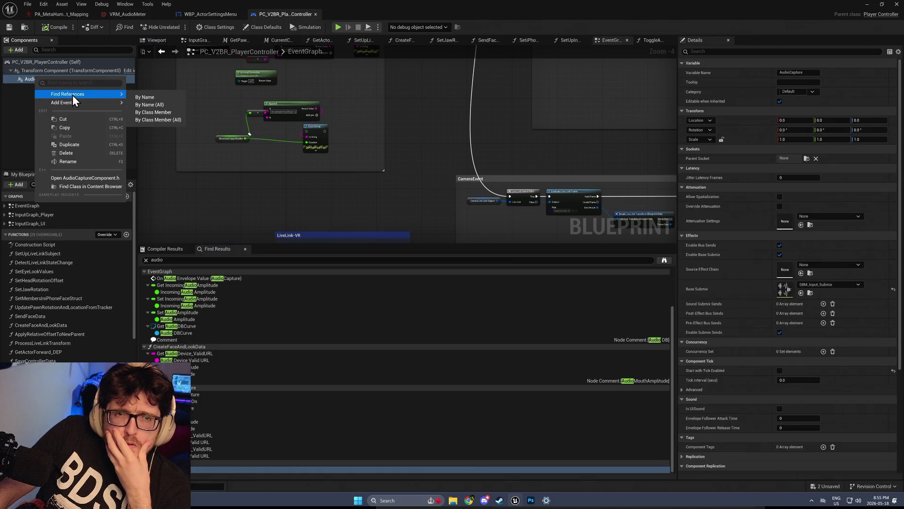
pyautogui.click(152, 98)
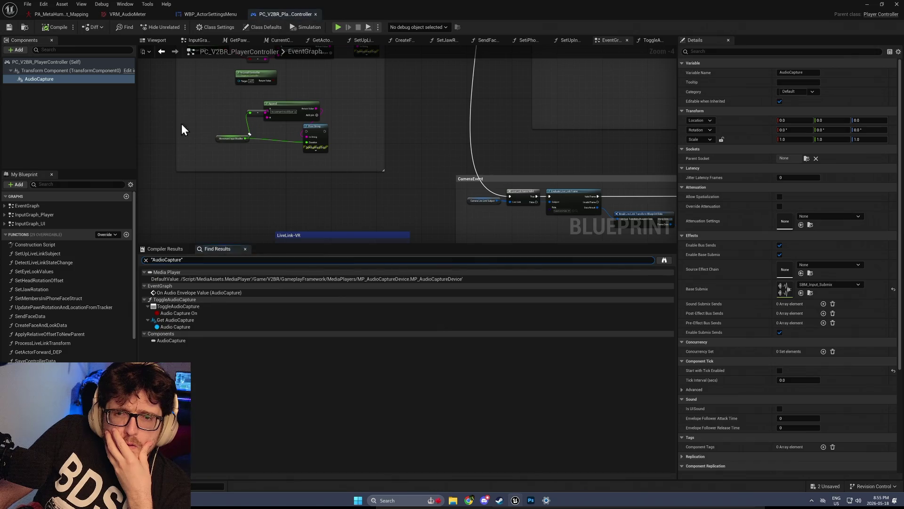
pyautogui.doubleClick(177, 293)
pyautogui.doubleClick(175, 309)
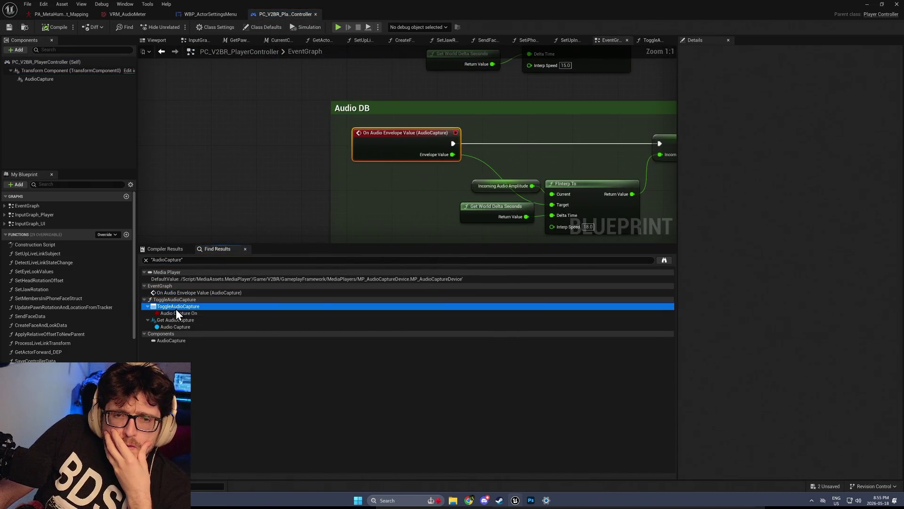
pyautogui.doubleClick(174, 321)
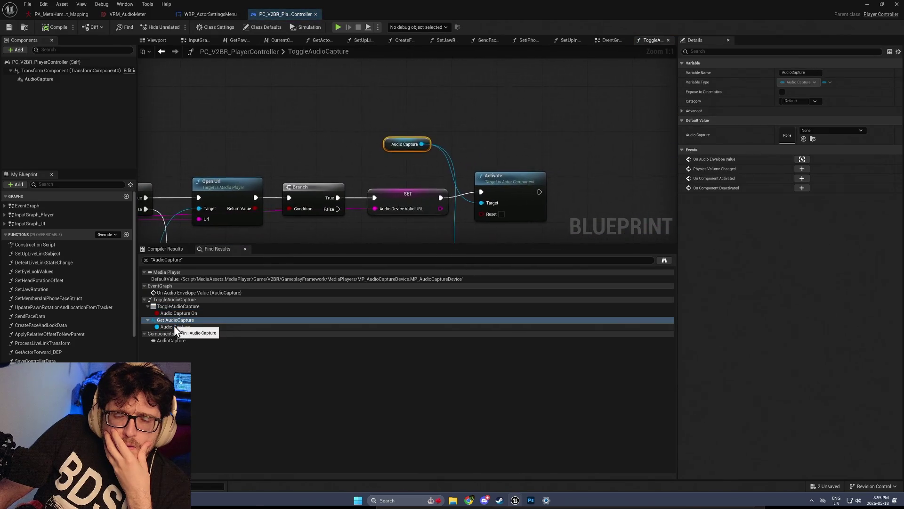
pyautogui.click(175, 300)
pyautogui.doubleClick(174, 300)
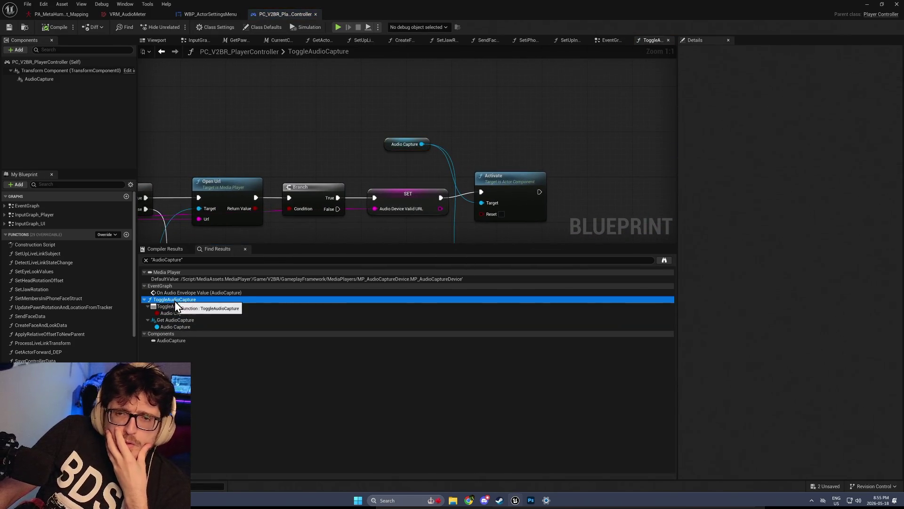
# Pan the ToggleAudioCapture graph to its Activate and Deactivate nodes and select Activate
pyautogui.click(292, 171)
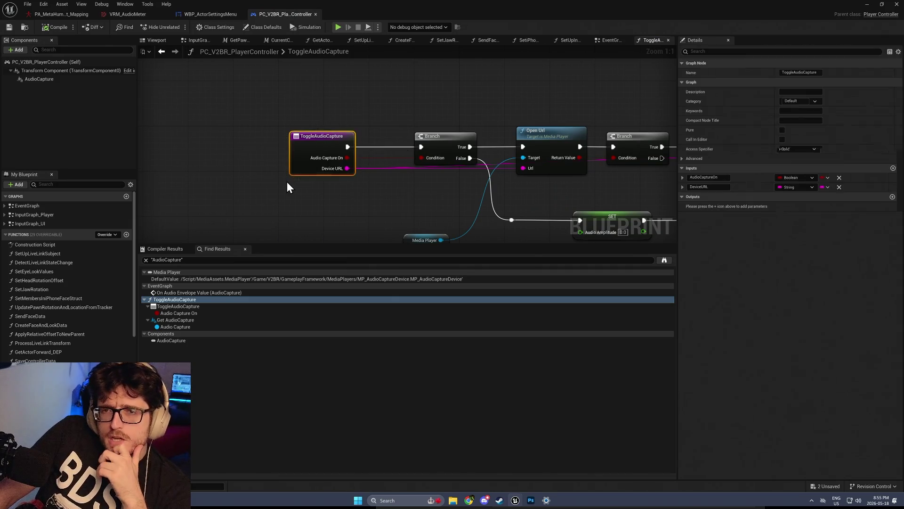
pyautogui.moveTo(414, 106); pyautogui.dragTo(238, 62)
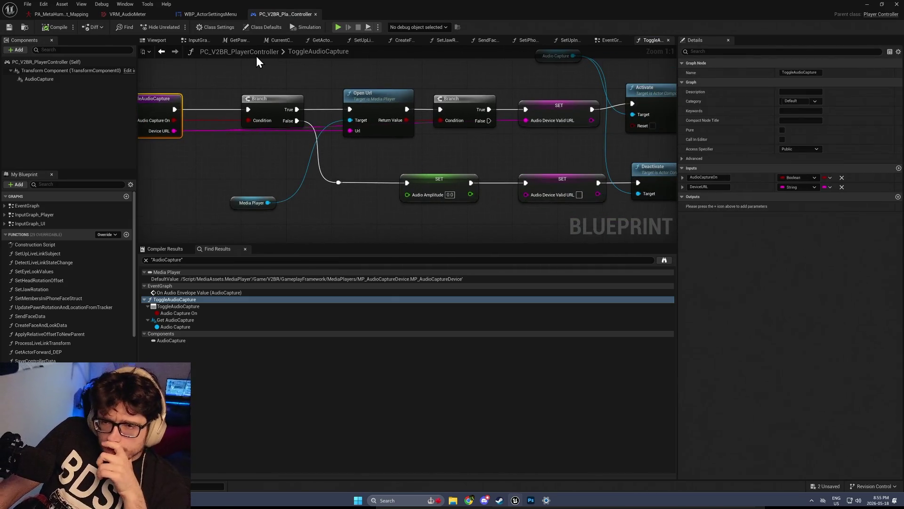
pyautogui.moveTo(493, 84)
pyautogui.mouseDown()
pyautogui.moveTo(417, 82)
pyautogui.moveTo(402, 140)
pyautogui.moveTo(399, 119)
pyautogui.mouseUp()
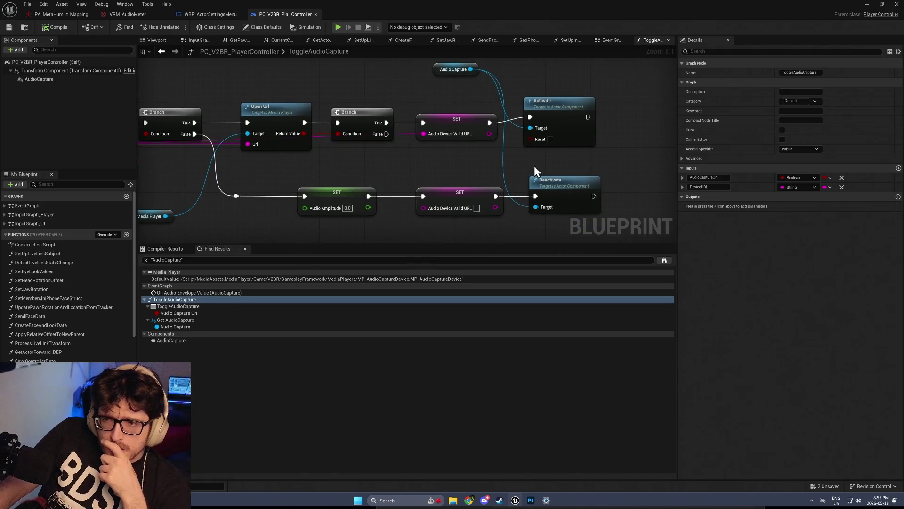
pyautogui.moveTo(558, 151)
pyautogui.mouseDown()
pyautogui.moveTo(657, 136)
pyautogui.moveTo(503, 144)
pyautogui.mouseUp()
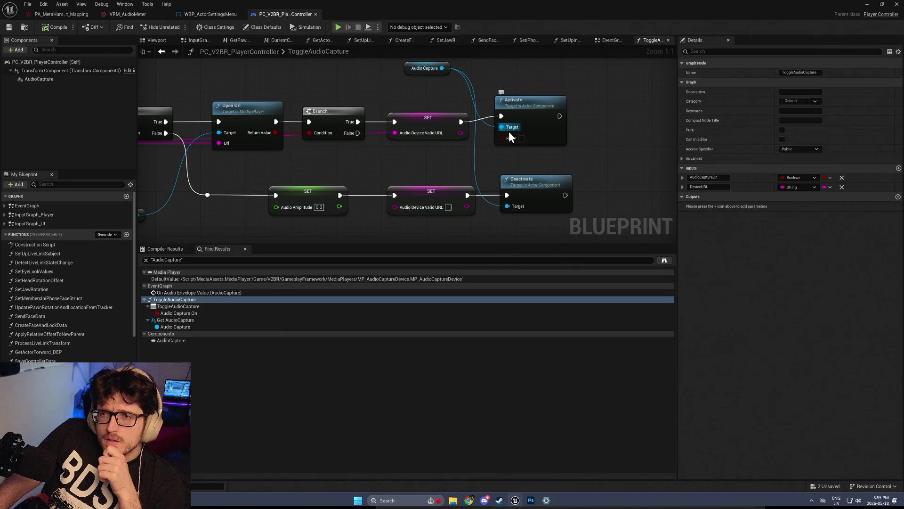
pyautogui.click(524, 104)
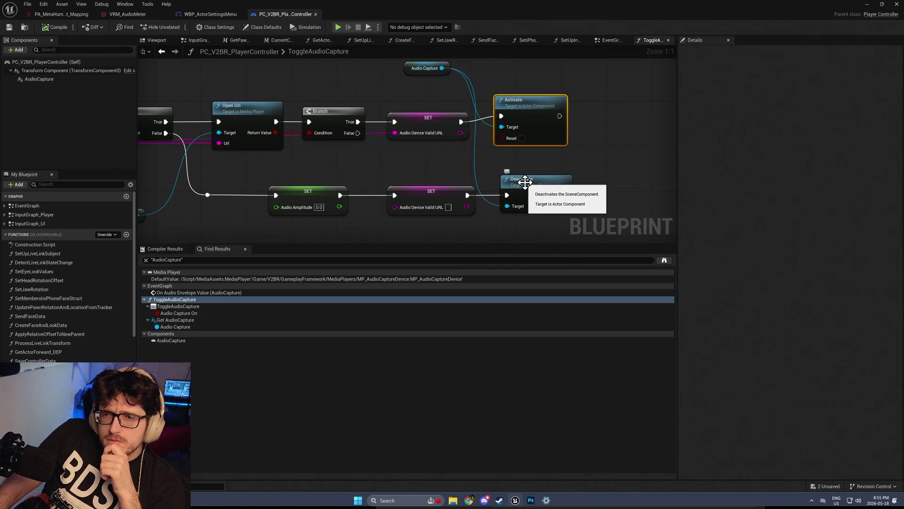
# Tick Reset on the AudioCapture Activate node, compile, and minimize the blueprint editor
pyautogui.click(522, 138)
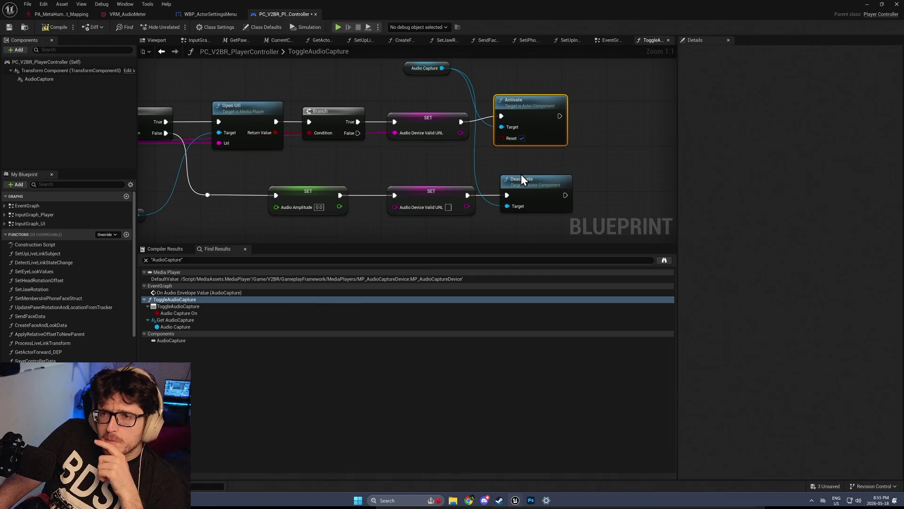
pyautogui.click(52, 29)
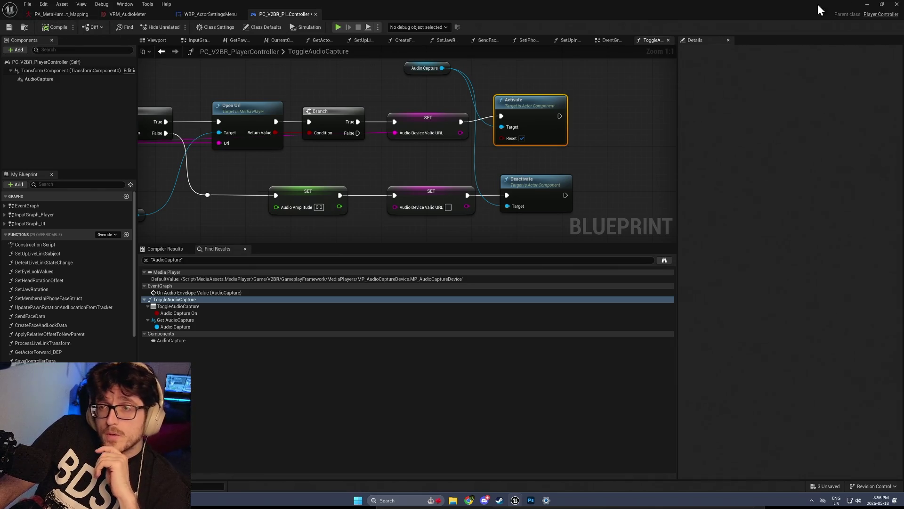
pyautogui.click(867, 5)
pyautogui.click(193, 26)
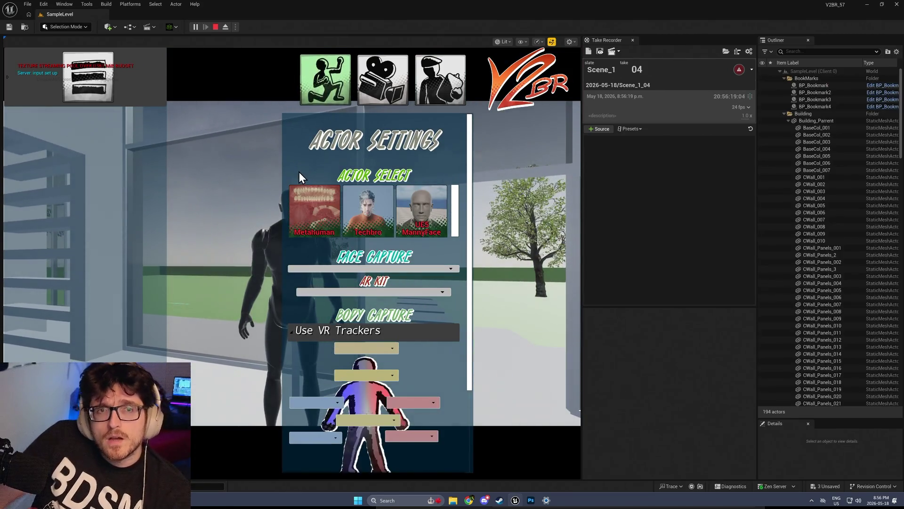
pyautogui.click(365, 269)
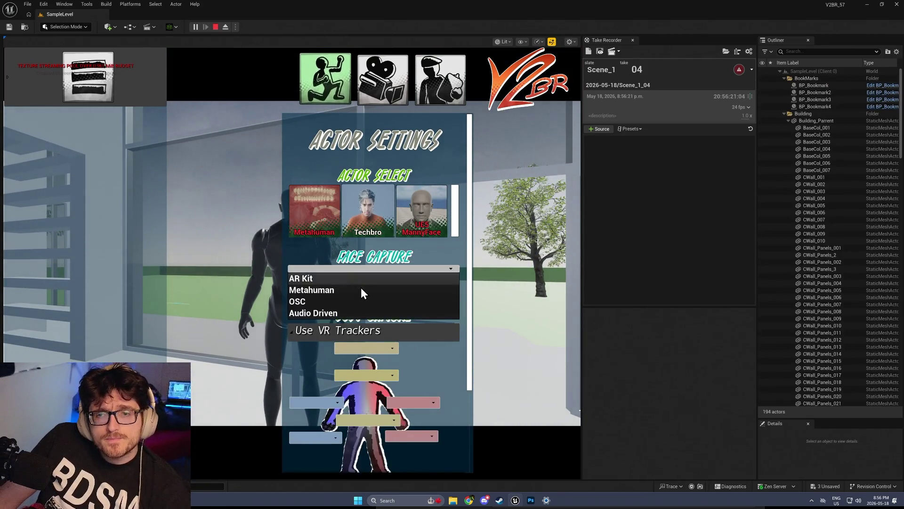
pyautogui.click(358, 313)
pyautogui.click(367, 301)
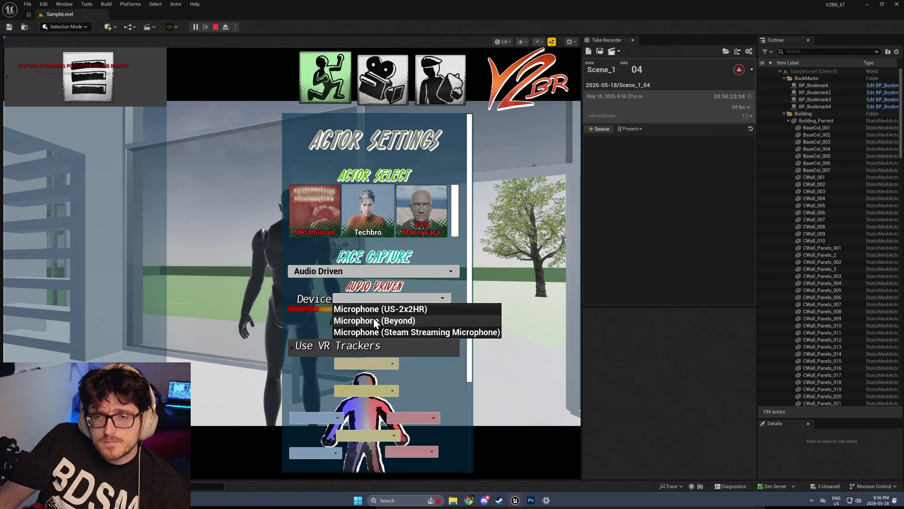
pyautogui.click(374, 317)
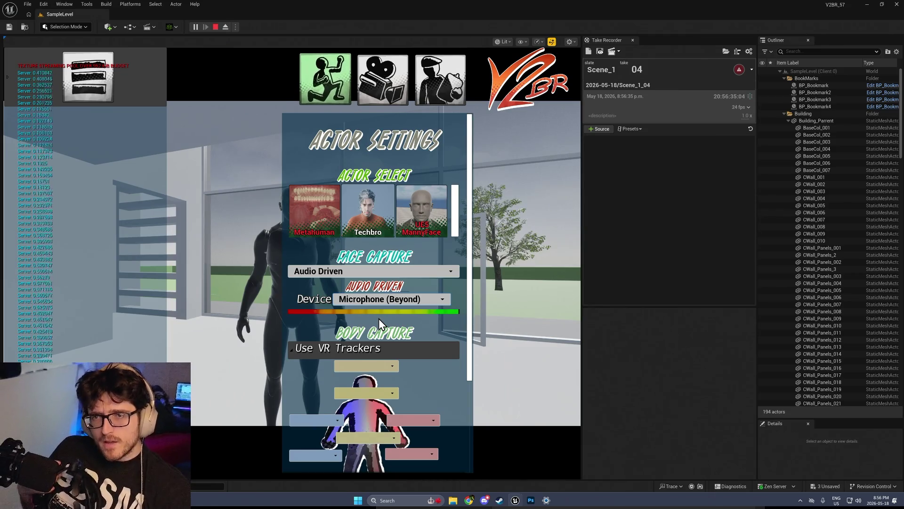
pyautogui.click(327, 202)
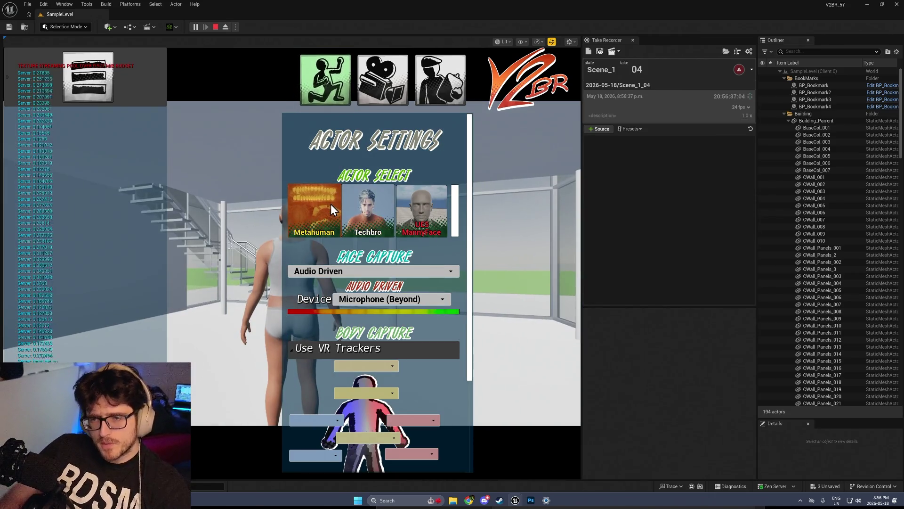
pyautogui.click(205, 141)
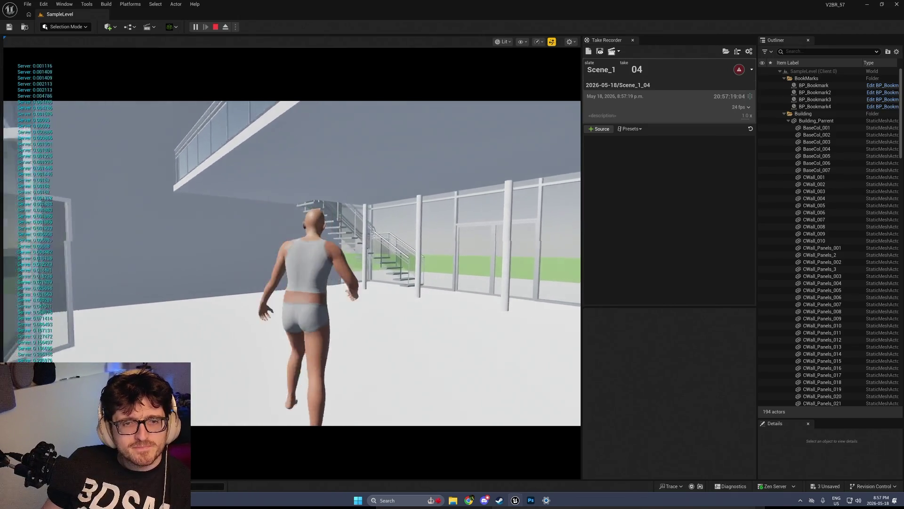
pyautogui.click(216, 26)
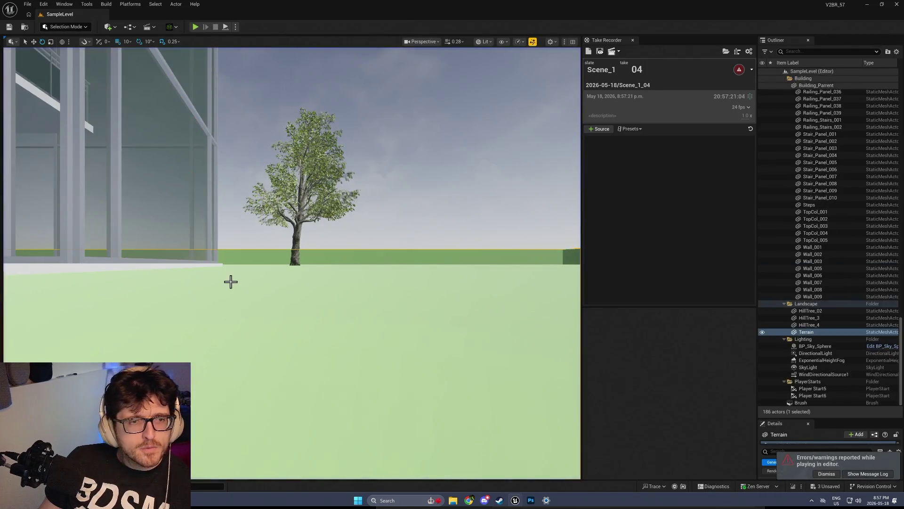
pyautogui.hotkey('ctrl', 'space')
pyautogui.doubleClick(475, 338)
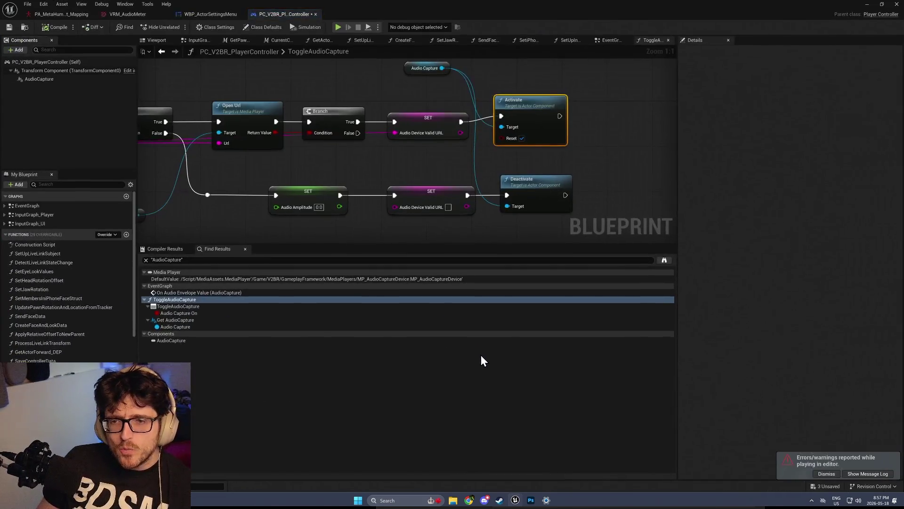
pyautogui.scroll(-2, 459, 155)
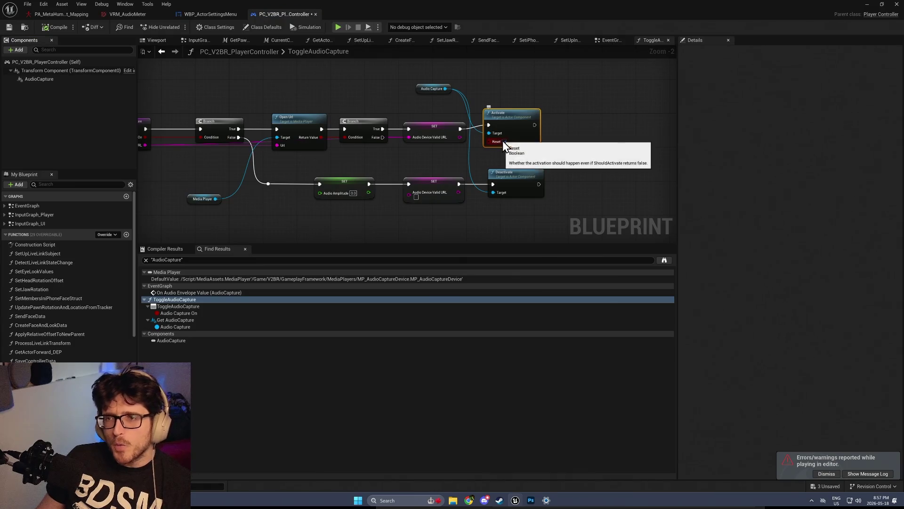
# In the EventGraph, delete the reroute and debug Print String nodes and recompile
pyautogui.scroll(-3, 465, 176)
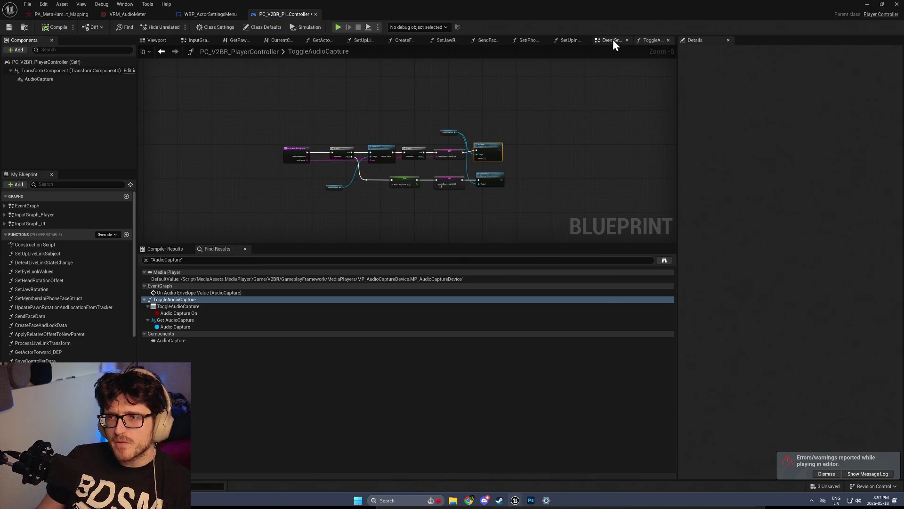
pyautogui.click(612, 40)
pyautogui.moveTo(620, 154); pyautogui.dragTo(516, 85)
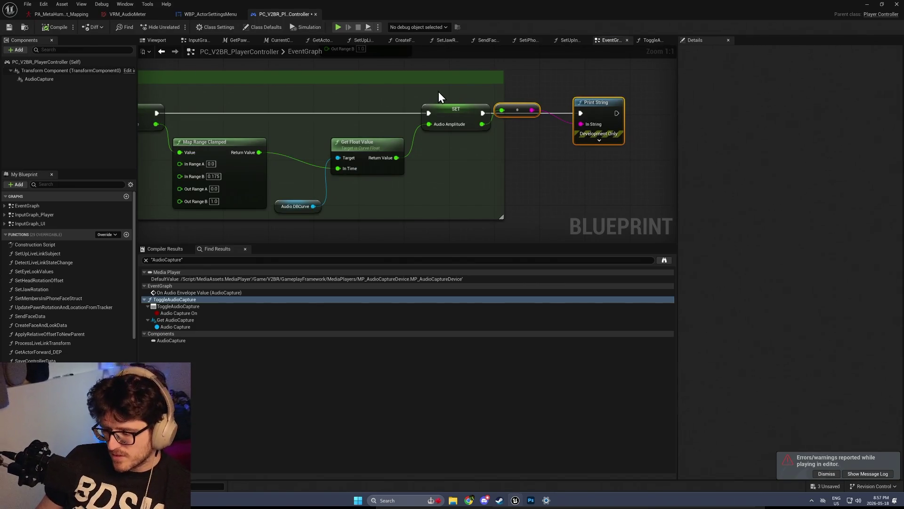
pyautogui.press('Delete')
pyautogui.click(43, 28)
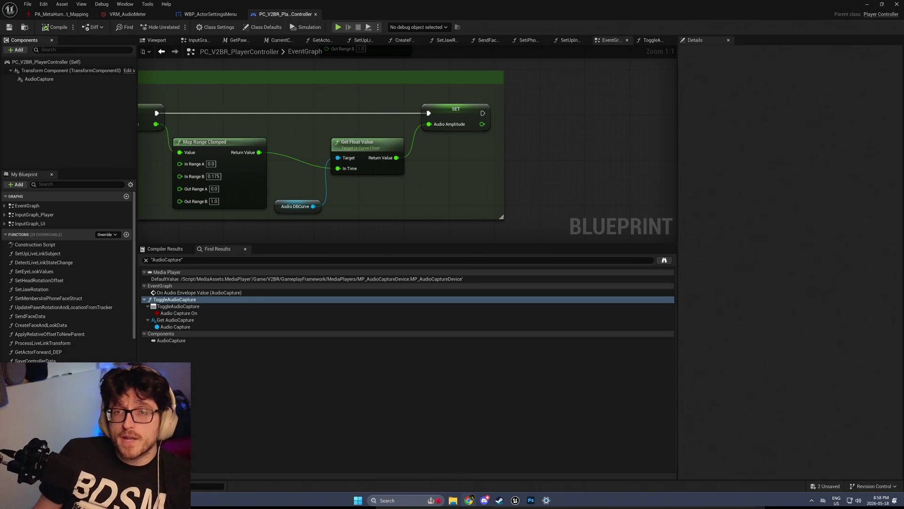
# Restore the blueprint window, press Play, and close Actor Settings with Tab
pyautogui.doubleClick(400, 4)
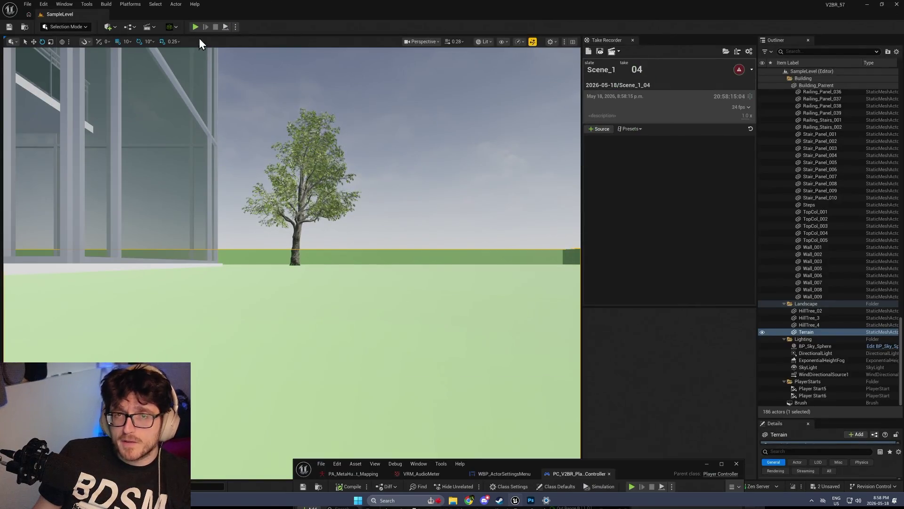
pyautogui.click(195, 27)
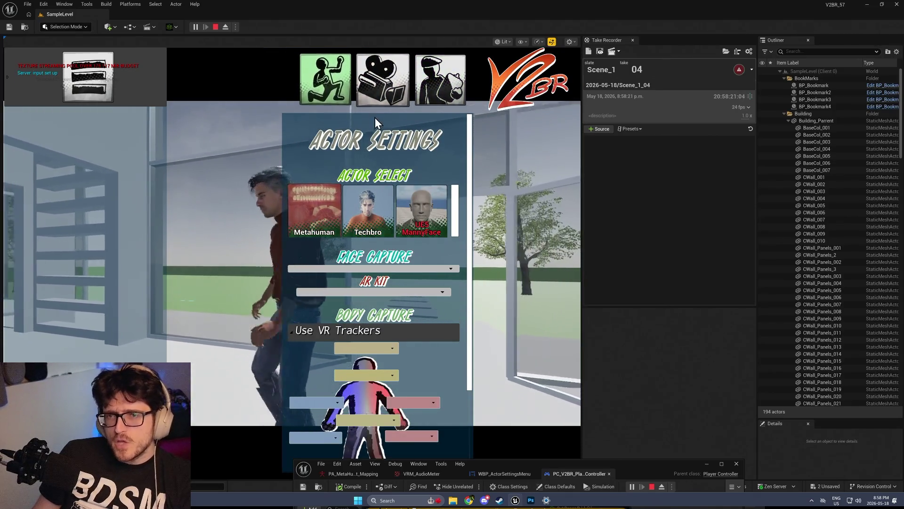
pyautogui.press('Tab')
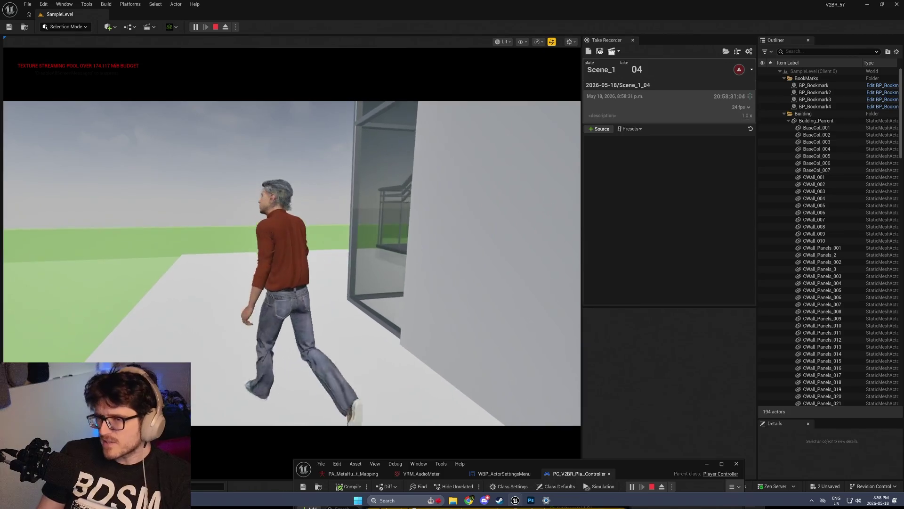
# Walk the character through the building and out onto the grass
pyautogui.click(126, 209)
pyautogui.press('w')
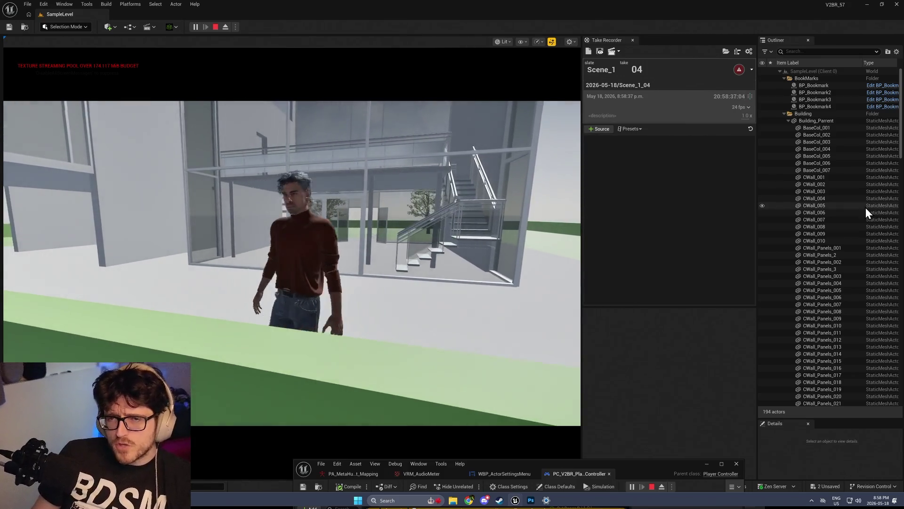
pyautogui.press('w')
pyautogui.press('w')
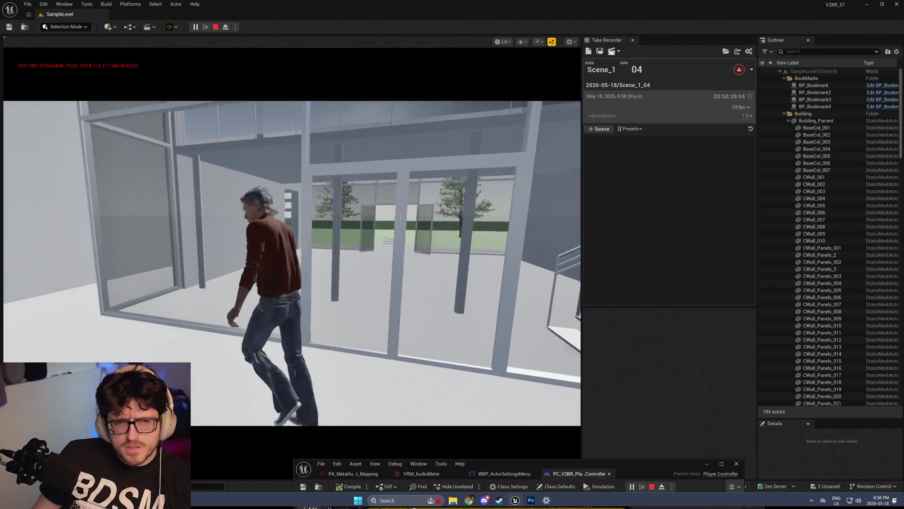
pyautogui.press('w')
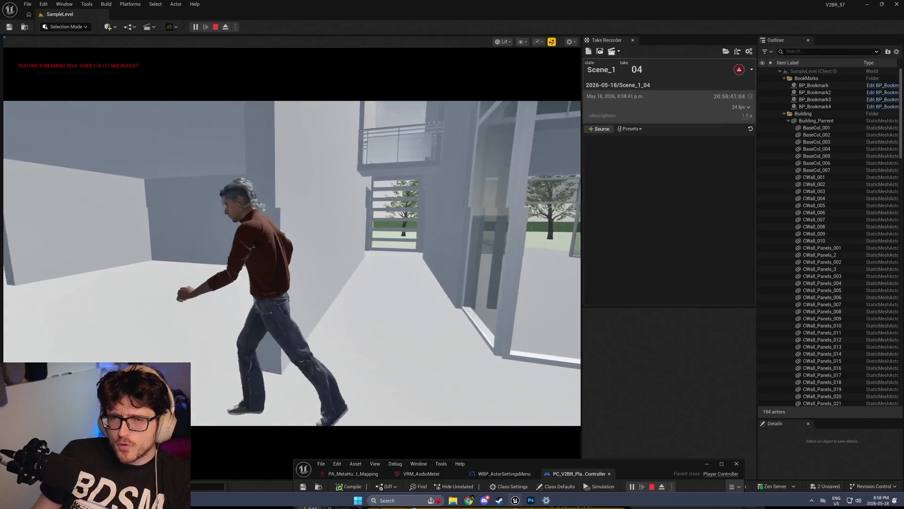
pyautogui.press('w')
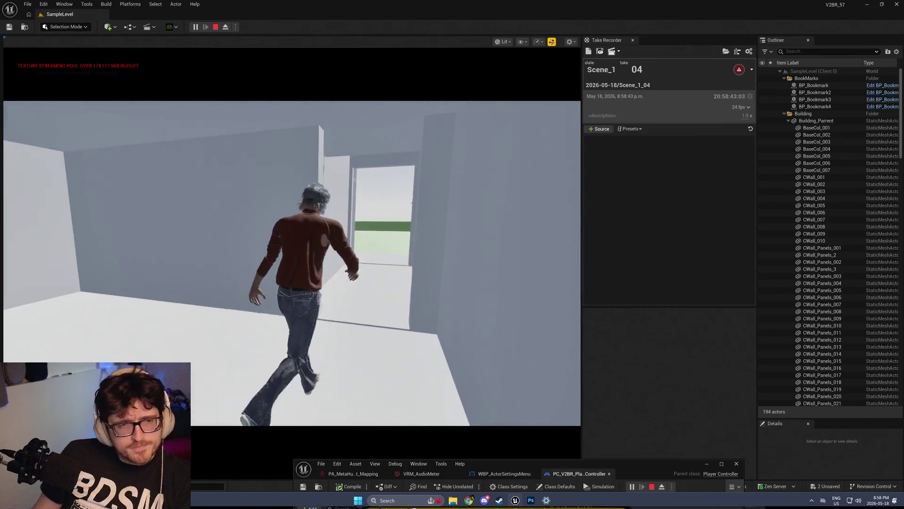
pyautogui.press('w')
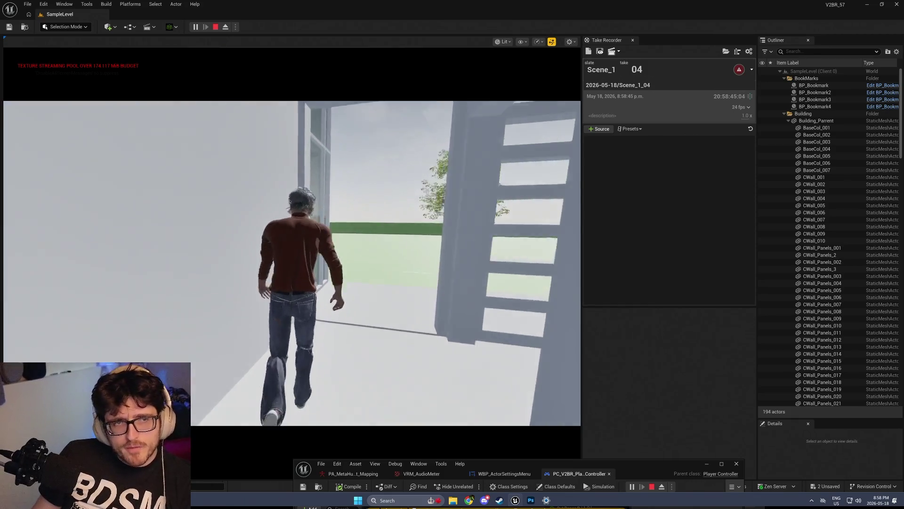
pyautogui.press('w')
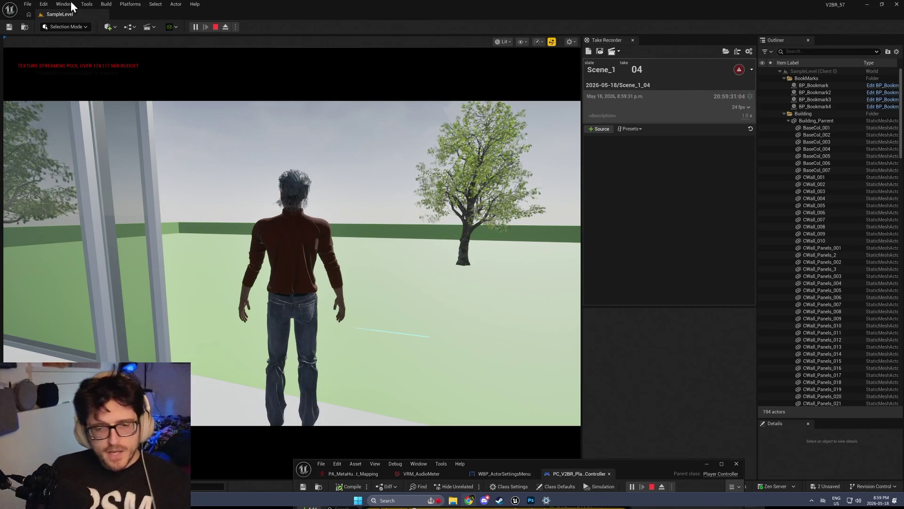
# Walk across the field toward the white building, then open the V2BR menu's Camera Settings
pyautogui.press('d')
pyautogui.press('s')
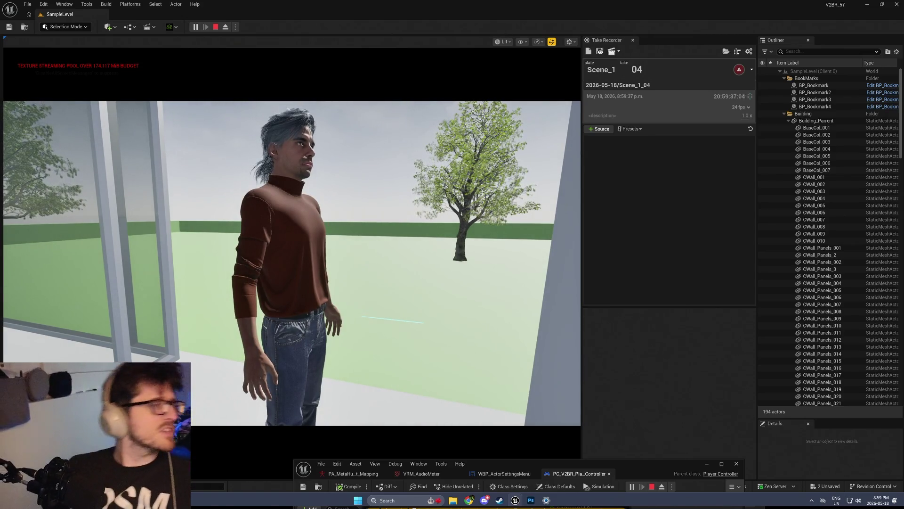
pyautogui.press('w')
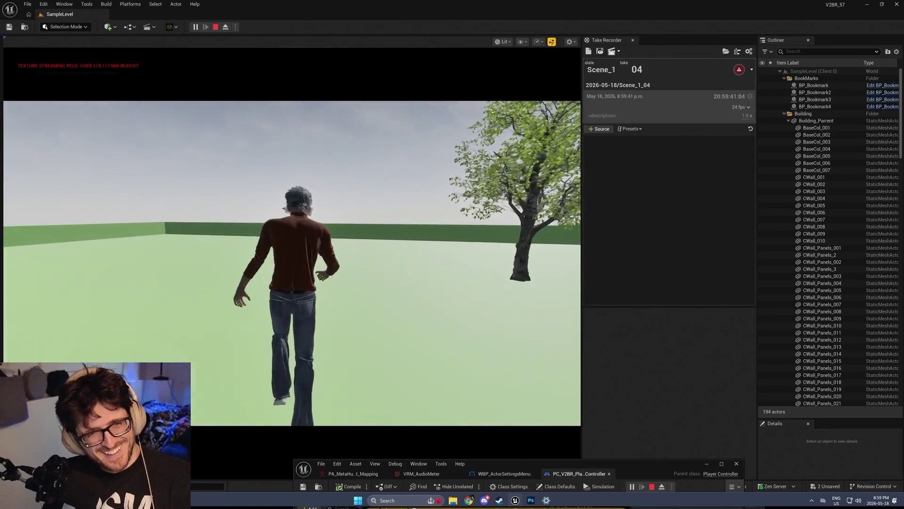
pyautogui.press('d')
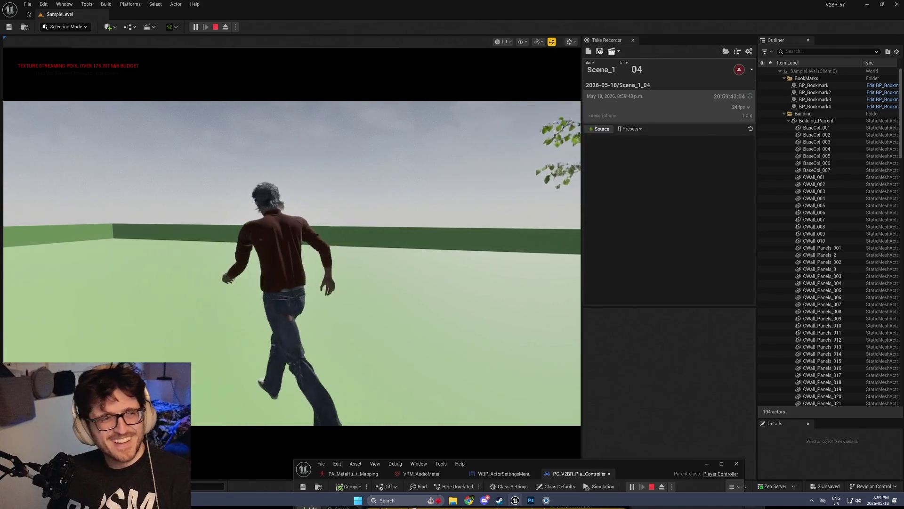
pyautogui.press('Tab')
pyautogui.press('Tab')
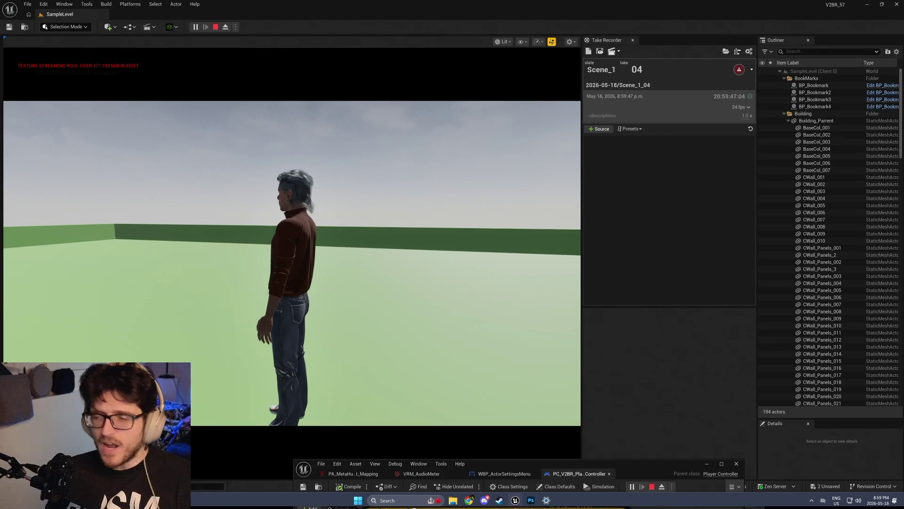
pyautogui.press('d')
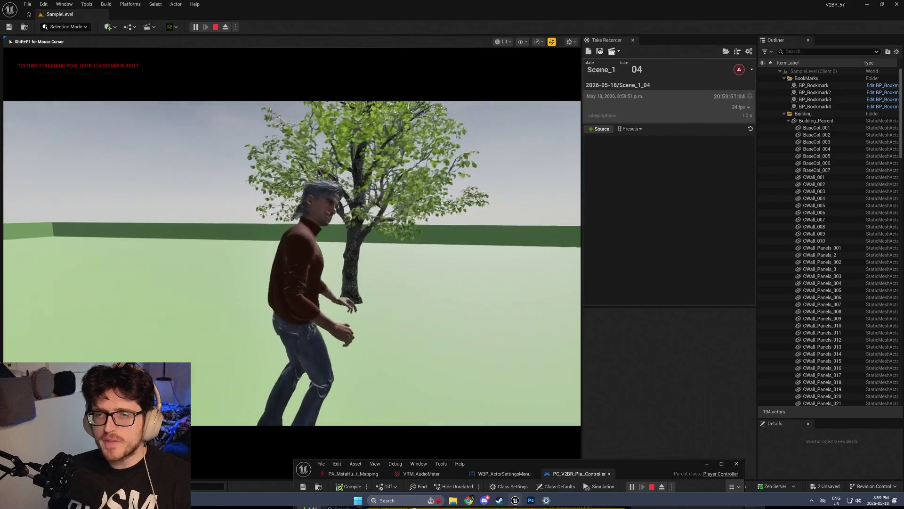
pyautogui.press('w')
pyautogui.press('w')
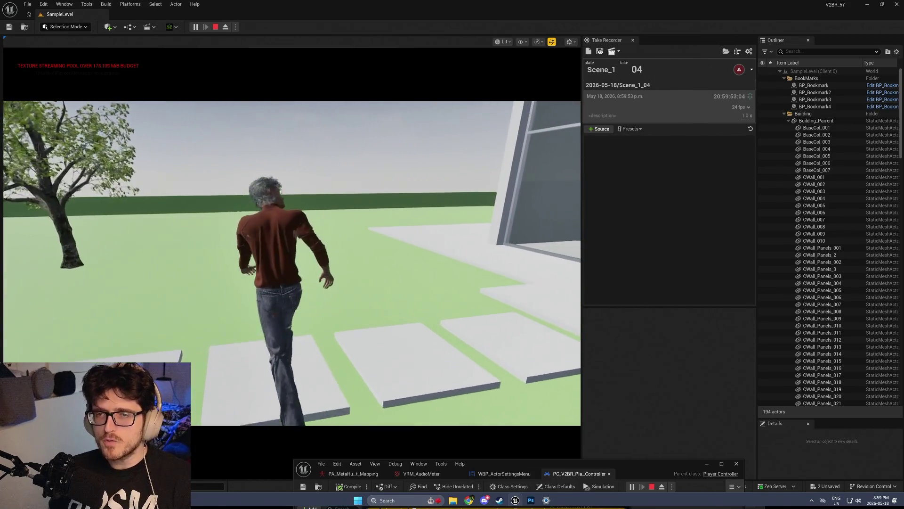
pyautogui.press('w')
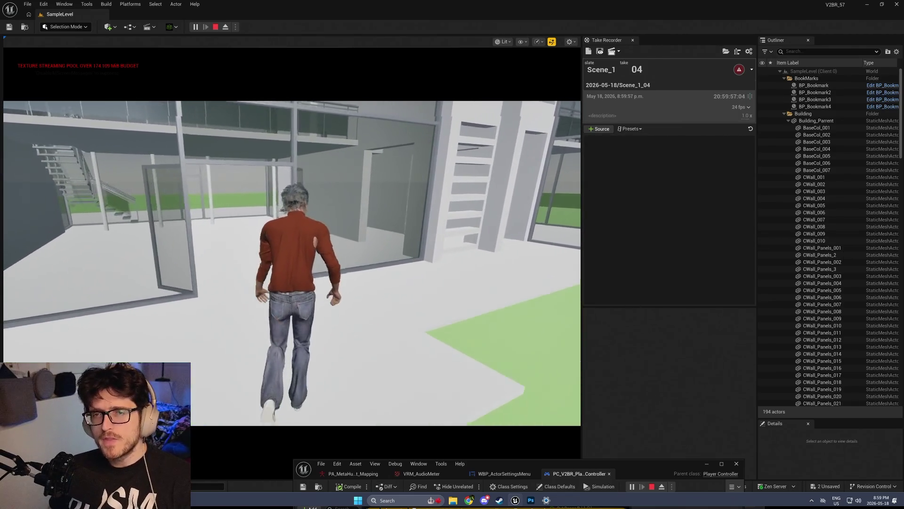
pyautogui.press('Tab')
pyautogui.click(376, 92)
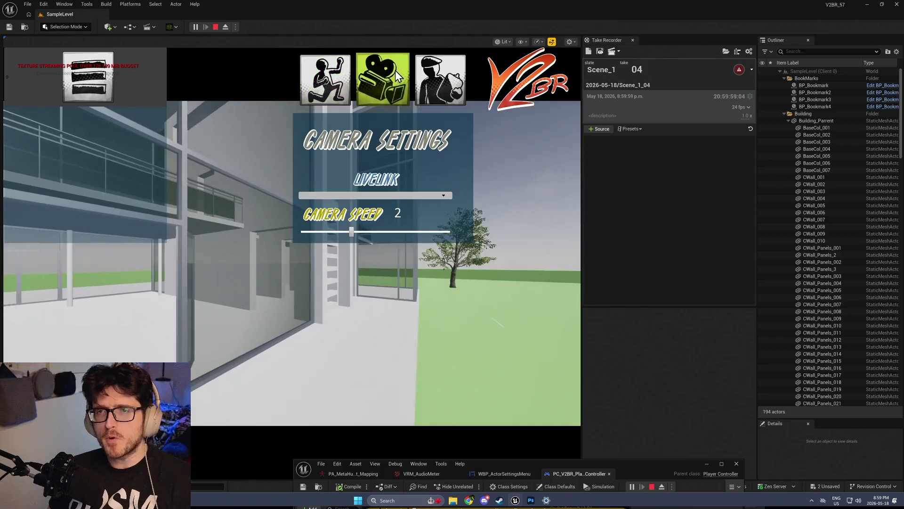
# Close Camera Settings and select the UE5 MannyFace tile under Actor Select
pyautogui.click(432, 104)
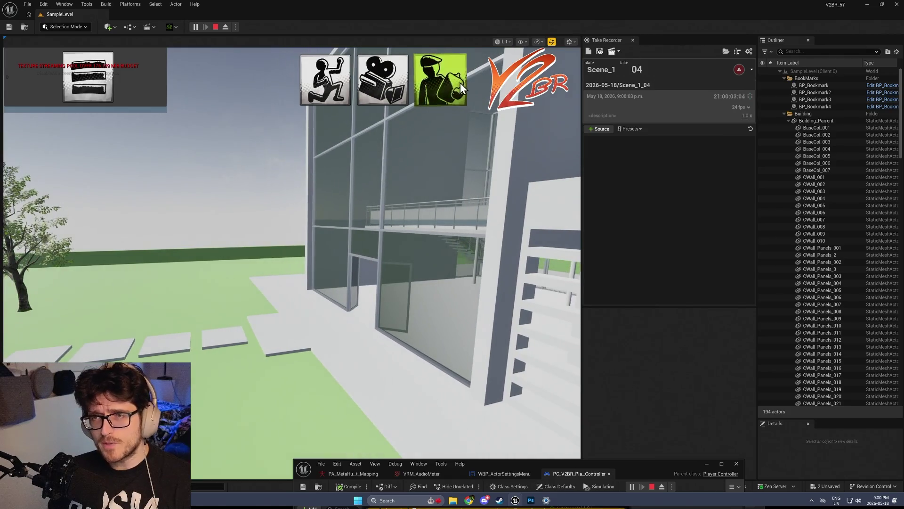
pyautogui.click(332, 91)
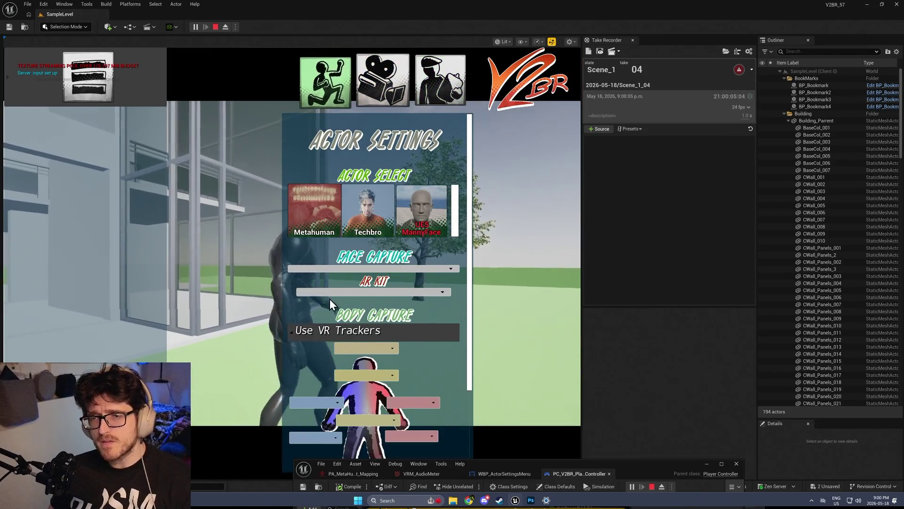
pyautogui.click(430, 212)
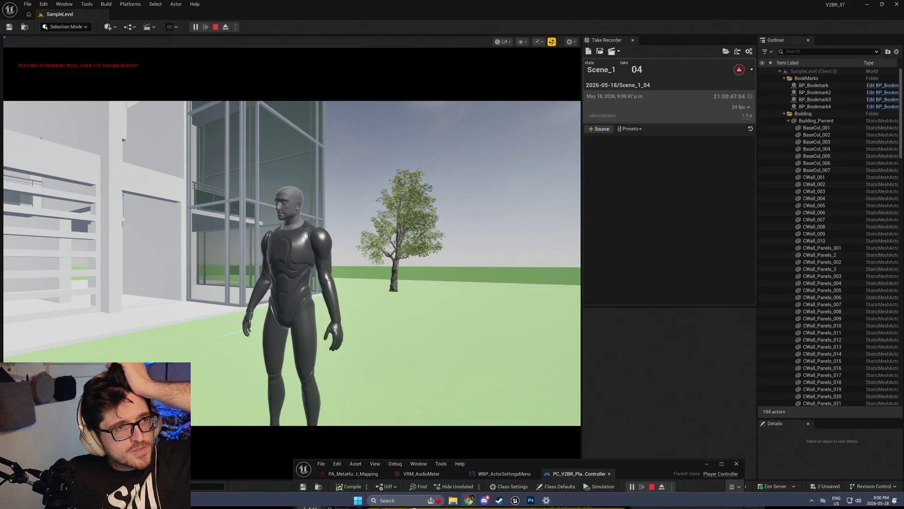
pyautogui.moveTo(0, 183)
pyautogui.mouseDown()
pyautogui.moveTo(328, 183)
pyautogui.moveTo(330, 1)
pyautogui.mouseUp()
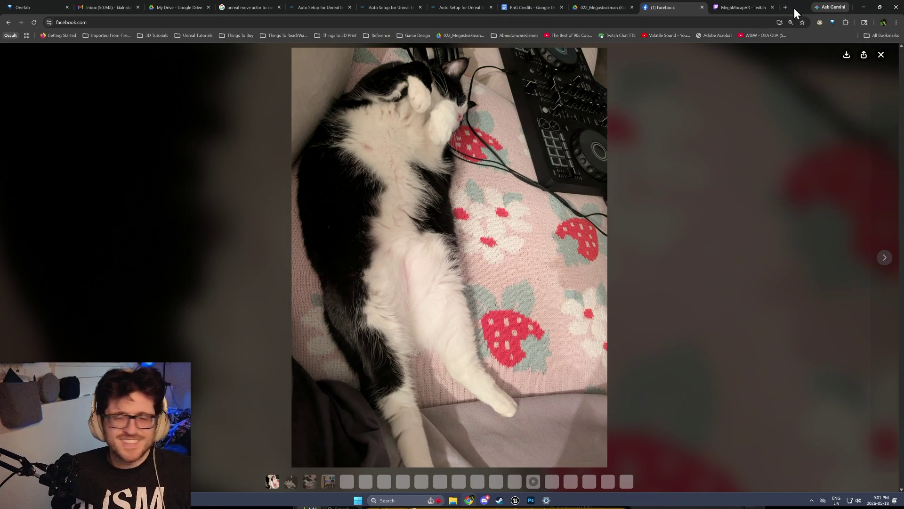
# Leave the Facebook cat photo and return to the Unreal Editor play session
pyautogui.hotkey('alt', 'Tab')
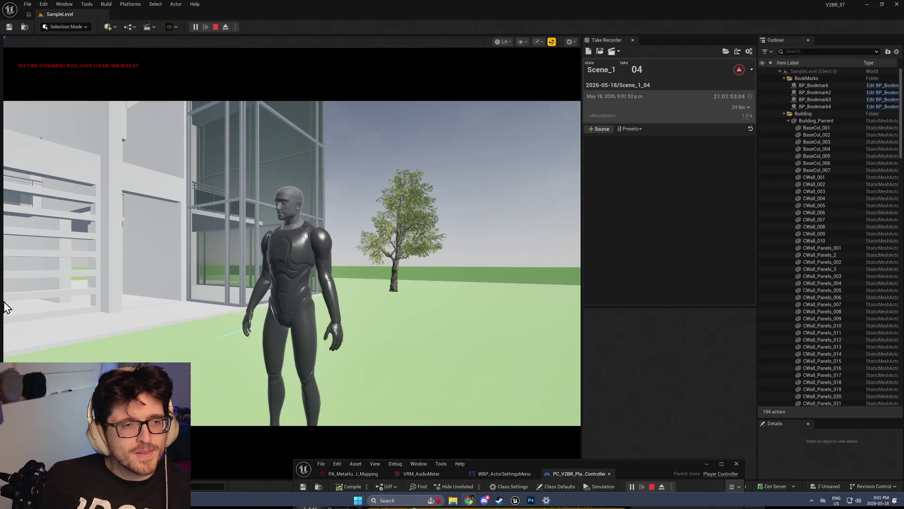
# Take control of the running game and walk the mannequin forward
pyautogui.click(298, 317)
pyautogui.press('w')
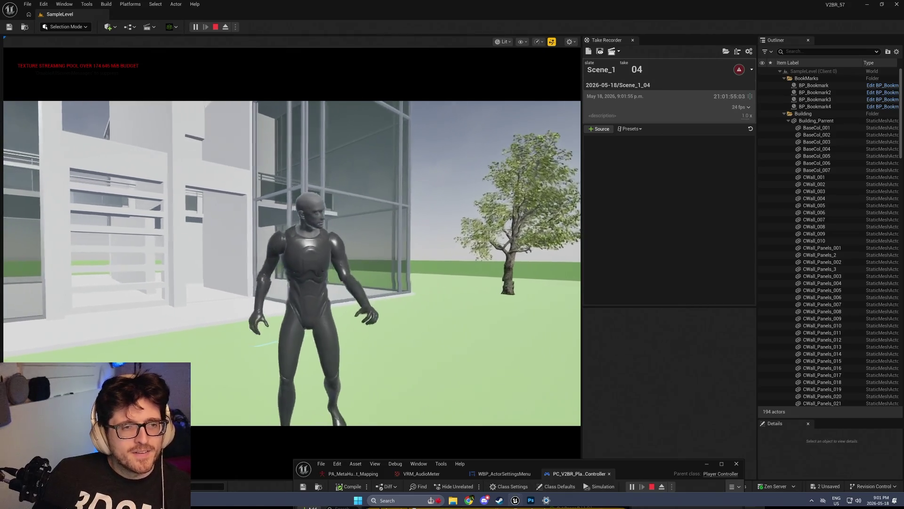
pyautogui.hotkey('shift', 'F1')
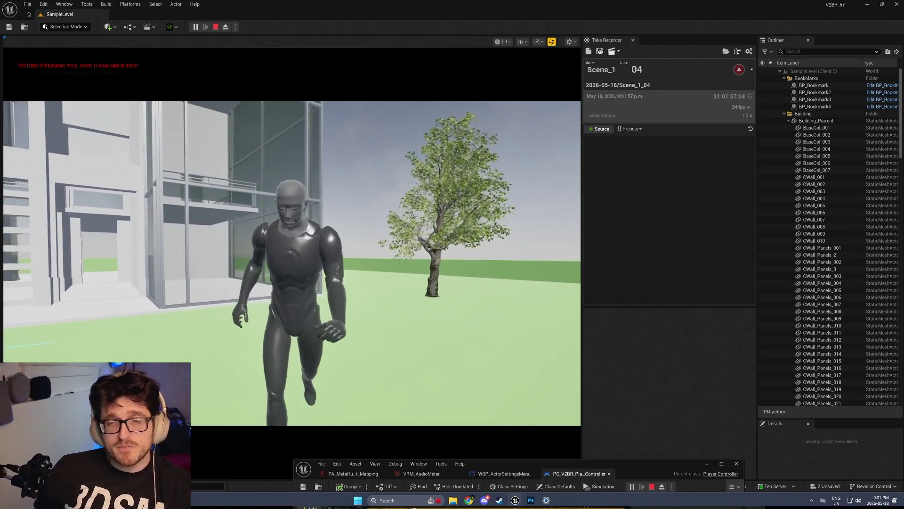
# In Actor Settings, choose Metahuman with Audio Driven face capture from Microphone (Beyond)
pyautogui.press('Tab')
pyautogui.click(356, 213)
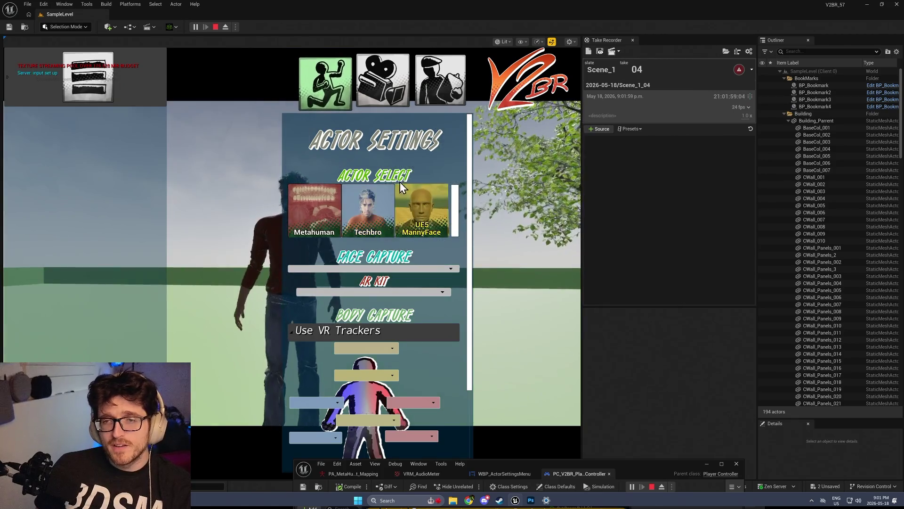
pyautogui.click(324, 225)
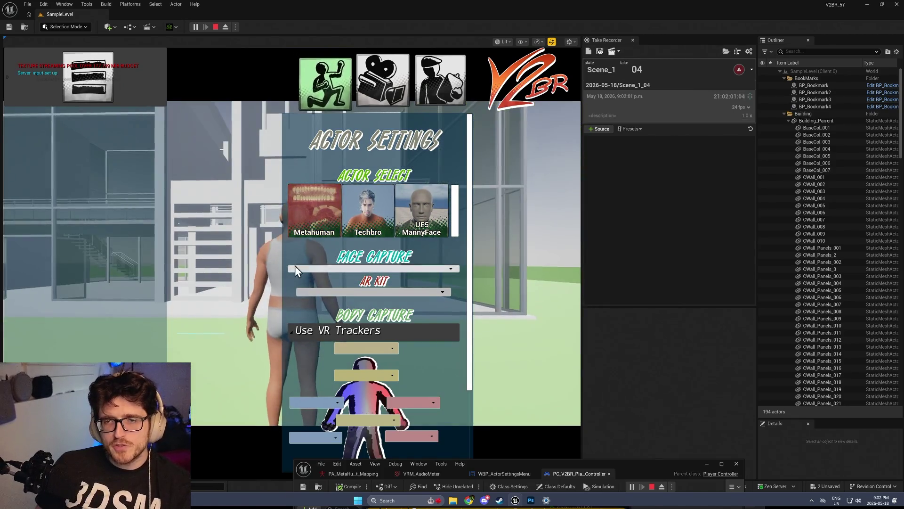
pyautogui.click(397, 270)
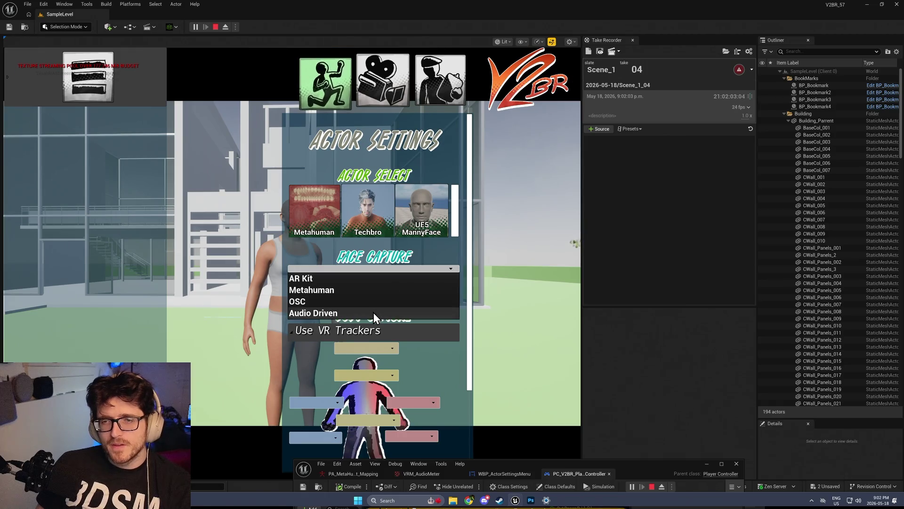
pyautogui.click(374, 313)
pyautogui.click(395, 297)
pyautogui.click(383, 322)
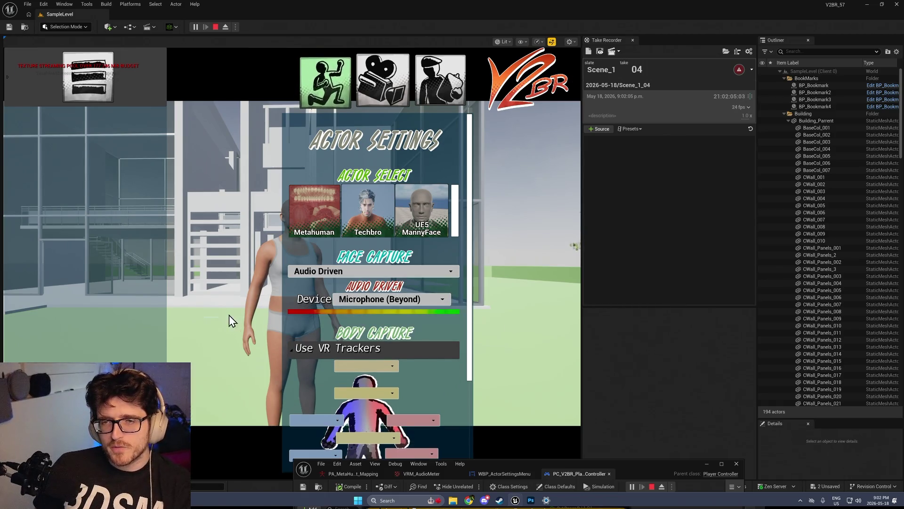
pyautogui.click(230, 315)
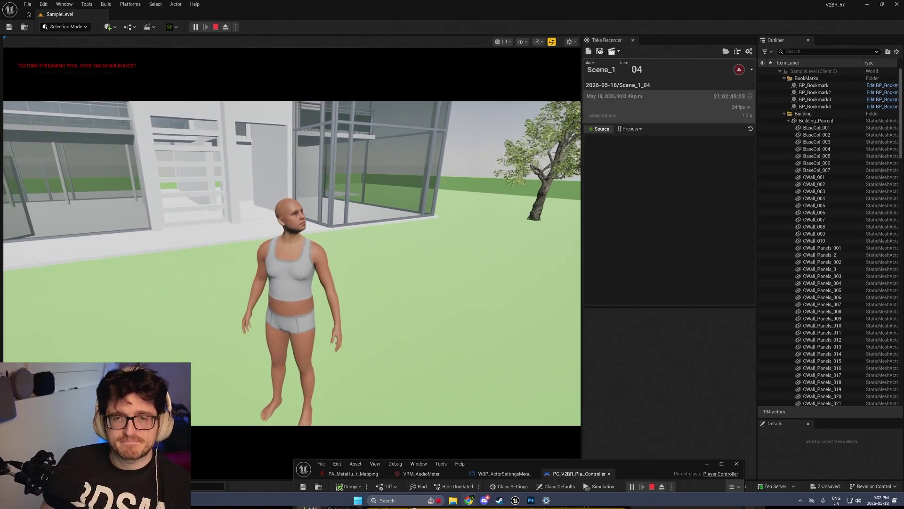
pyautogui.click(514, 94)
pyautogui.hotkey('shift', 'F1')
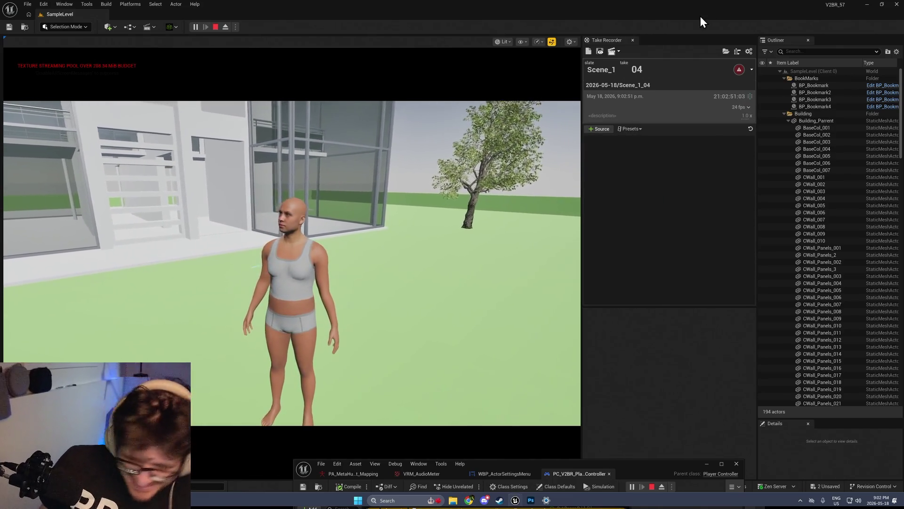